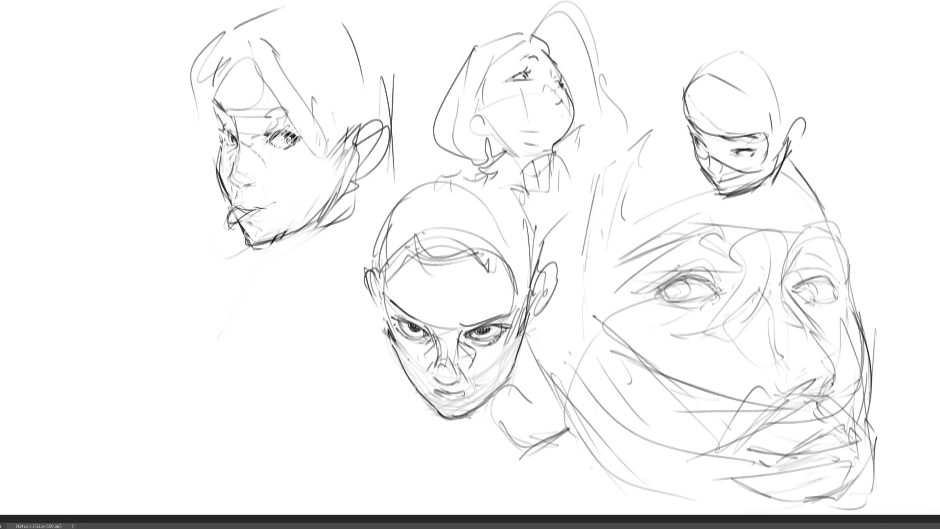
Rough in the new figure's neck, shoulder and hand shapes, hatching dark strokes along the wrist
mouse_move(163, 292)
left_mouse_down()
mouse_move(185, 364)
mouse_move(214, 260)
mouse_move(269, 304)
mouse_move(277, 361)
mouse_move(182, 314)
mouse_move(163, 315)
left_mouse_up()
mouse_move(174, 296)
left_mouse_down()
mouse_move(201, 267)
mouse_move(215, 279)
mouse_move(186, 340)
mouse_move(198, 416)
left_mouse_up()
left_click_drag(188, 372, 216, 427)
mouse_move(198, 392)
left_mouse_down()
mouse_move(215, 424)
mouse_move(222, 417)
mouse_move(184, 395)
mouse_move(212, 429)
left_mouse_up()
mouse_move(188, 372)
left_mouse_down()
mouse_move(226, 406)
mouse_move(194, 384)
left_mouse_up()
left_click_drag(197, 350, 205, 381)
mouse_move(205, 356)
left_mouse_down()
mouse_move(234, 394)
mouse_move(221, 381)
left_mouse_up()
left_click_drag(198, 358, 192, 383)
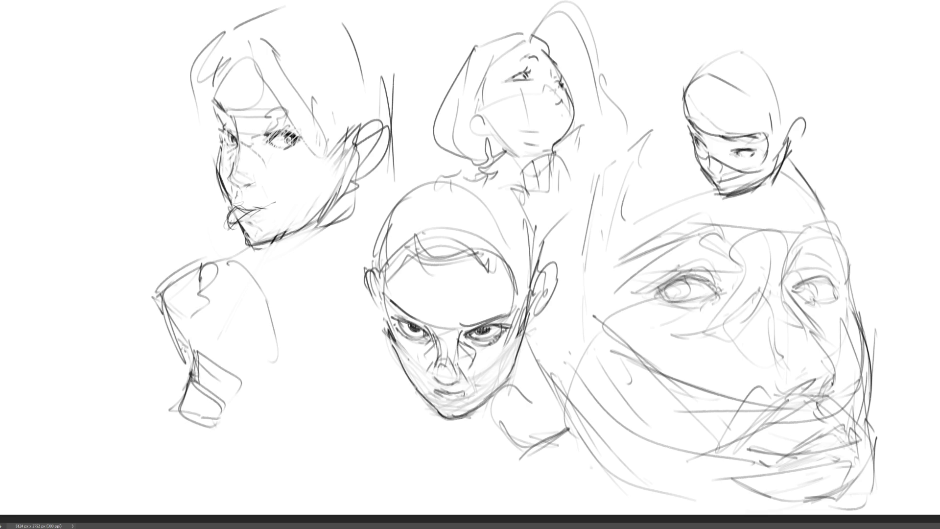
mouse_move(180, 345)
left_mouse_down()
mouse_move(186, 360)
mouse_move(199, 355)
left_mouse_up()
mouse_move(233, 322)
left_mouse_down()
mouse_move(220, 356)
mouse_move(223, 340)
mouse_move(237, 338)
mouse_move(219, 339)
mouse_move(251, 323)
left_mouse_up()
Draw the eyelids and surrounding shading lines of the lower-left sketch's eye
mouse_move(228, 327)
left_mouse_down()
mouse_move(252, 321)
mouse_move(232, 351)
left_mouse_up()
mouse_move(228, 345)
left_mouse_down()
mouse_move(258, 335)
mouse_move(221, 349)
mouse_move(262, 319)
mouse_move(263, 327)
mouse_move(242, 323)
mouse_move(215, 338)
left_mouse_up()
left_click_drag(215, 329, 253, 318)
mouse_move(225, 343)
left_mouse_down()
mouse_move(247, 328)
mouse_move(241, 345)
left_mouse_up()
mouse_move(239, 357)
left_mouse_down()
mouse_move(263, 334)
mouse_move(256, 348)
left_mouse_up()
mouse_move(233, 355)
left_mouse_down()
mouse_move(224, 351)
mouse_move(268, 332)
mouse_move(255, 354)
mouse_move(273, 314)
mouse_move(228, 347)
mouse_move(269, 319)
mouse_move(209, 337)
mouse_move(181, 282)
mouse_move(255, 283)
mouse_move(204, 261)
left_mouse_up()
Draw the arched hair outline, a curved neck line and vertical hatching on the lower-left face
left_click_drag(139, 287, 186, 243)
mouse_move(128, 234)
left_mouse_down()
mouse_move(146, 293)
mouse_move(245, 254)
mouse_move(333, 254)
mouse_move(338, 318)
left_mouse_up()
left_click_drag(328, 329, 291, 333)
left_click_drag(278, 305, 299, 334)
mouse_move(286, 283)
left_mouse_down()
mouse_move(291, 349)
mouse_move(280, 367)
left_mouse_up()
left_click_drag(277, 323, 300, 439)
Outline the lower-left face's jaw and chin with short chin strokes
mouse_move(350, 338)
left_mouse_down()
mouse_move(316, 430)
mouse_move(330, 405)
left_mouse_up()
left_click_drag(258, 435, 225, 441)
left_click_drag(233, 417, 213, 437)
left_click_drag(245, 401, 224, 443)
mouse_move(228, 439)
left_mouse_down()
mouse_move(231, 456)
mouse_move(221, 457)
left_mouse_up()
left_click_drag(224, 467, 266, 465)
mouse_move(269, 470)
left_mouse_down()
mouse_move(239, 476)
mouse_move(258, 476)
left_mouse_up()
mouse_move(255, 477)
left_mouse_down()
mouse_move(281, 464)
mouse_move(265, 475)
left_mouse_up()
mouse_move(235, 471)
left_mouse_down()
mouse_move(254, 491)
mouse_move(246, 487)
left_mouse_up()
Draw long neck lines toward the centre face and curves along the lower-left face's left edge
mouse_move(251, 489)
left_mouse_down()
mouse_move(272, 506)
mouse_move(390, 438)
left_mouse_up()
left_click_drag(379, 462, 350, 493)
left_click_drag(412, 420, 357, 500)
left_click_drag(372, 330, 394, 464)
left_click_drag(361, 297, 386, 394)
left_click_drag(324, 243, 369, 312)
left_click_drag(158, 178, 145, 236)
left_click_drag(161, 172, 143, 226)
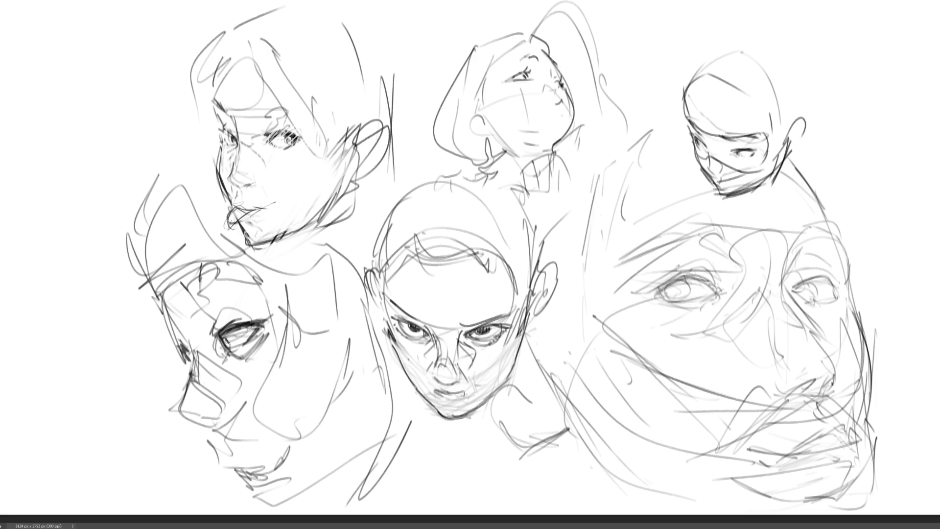
Darken the lower-left eye's pupil and strengthen the face's profile edge and forehead strokes
left_click_drag(226, 334, 227, 346)
mouse_move(226, 331)
left_mouse_down()
mouse_move(236, 349)
mouse_move(191, 383)
left_mouse_up()
left_click_drag(163, 315, 178, 345)
left_click_drag(149, 290, 158, 308)
left_click_drag(193, 255, 197, 273)
left_click_drag(186, 268, 221, 254)
left_click_drag(148, 262, 144, 284)
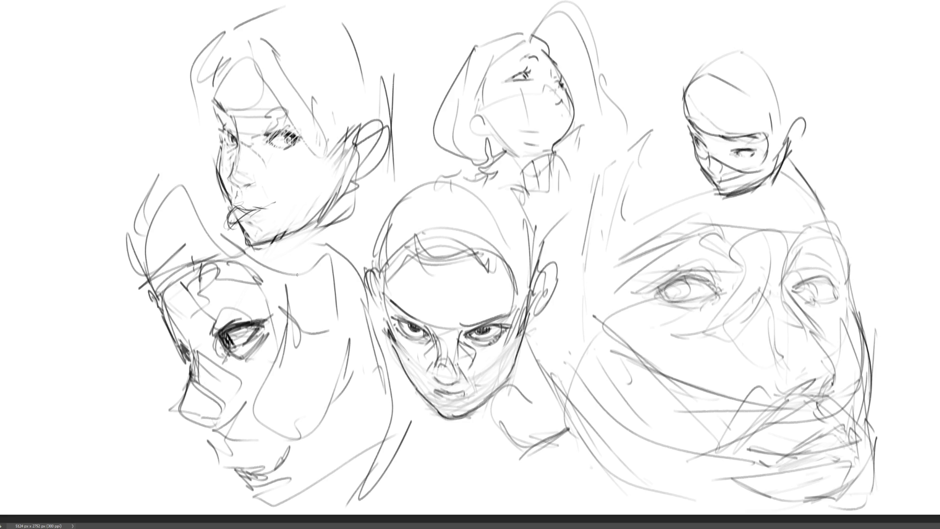
Darken the corner and upper lid of the large right face's eye
left_click_drag(657, 296, 719, 293)
mouse_move(657, 292)
left_mouse_down()
mouse_move(697, 271)
mouse_move(717, 293)
mouse_move(700, 277)
mouse_move(706, 282)
left_mouse_up()
mouse_move(703, 278)
left_mouse_down()
mouse_move(718, 293)
mouse_move(695, 275)
mouse_move(705, 282)
mouse_move(677, 292)
mouse_move(674, 281)
mouse_move(691, 284)
mouse_move(679, 290)
mouse_move(712, 282)
left_mouse_up()
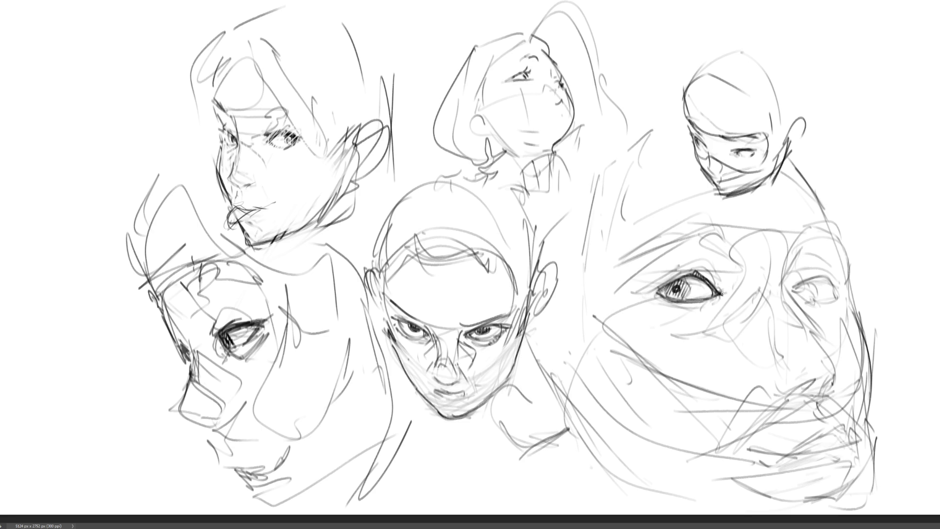
Extend the right face's upper lid, darken and hatch its eyebrow, and shade beneath the eye
mouse_move(695, 269)
left_mouse_down()
mouse_move(715, 282)
mouse_move(697, 269)
left_mouse_up()
left_click_drag(630, 258, 706, 213)
left_click_drag(662, 283, 691, 270)
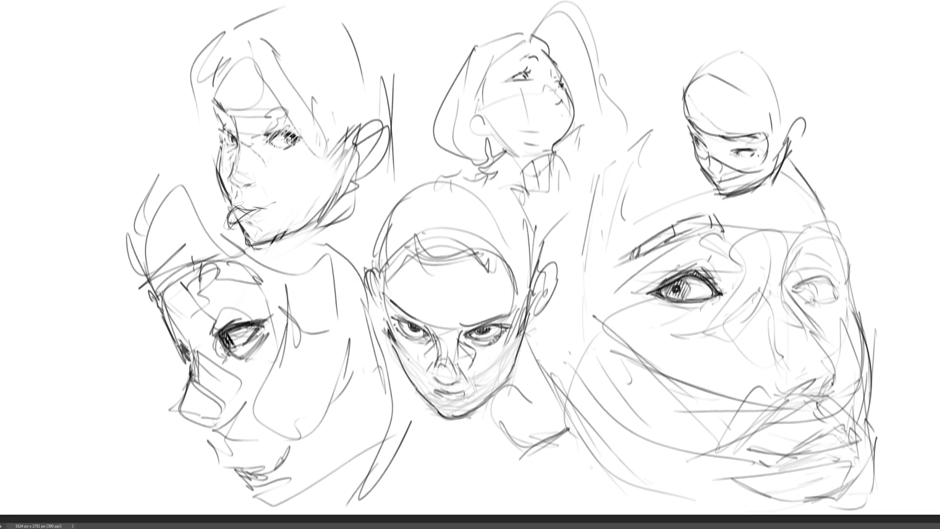
left_click_drag(725, 216, 728, 223)
left_click_drag(730, 221, 732, 234)
mouse_move(695, 306)
left_mouse_down()
mouse_move(719, 313)
mouse_move(687, 336)
left_mouse_up()
mouse_move(687, 316)
left_mouse_down()
mouse_move(667, 326)
mouse_move(707, 323)
left_mouse_up()
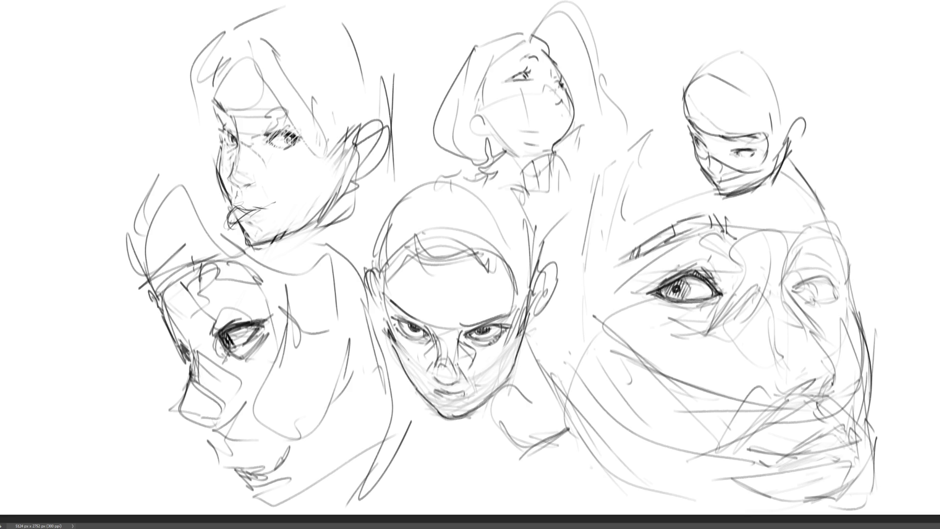
Draw the upper lid, shaded iris, crease and lower lid of the right face's second eye
left_click_drag(658, 290, 686, 278)
mouse_move(793, 292)
left_mouse_down()
mouse_move(809, 291)
mouse_move(819, 274)
mouse_move(835, 288)
mouse_move(828, 271)
mouse_move(826, 295)
mouse_move(837, 291)
mouse_move(805, 291)
left_mouse_up()
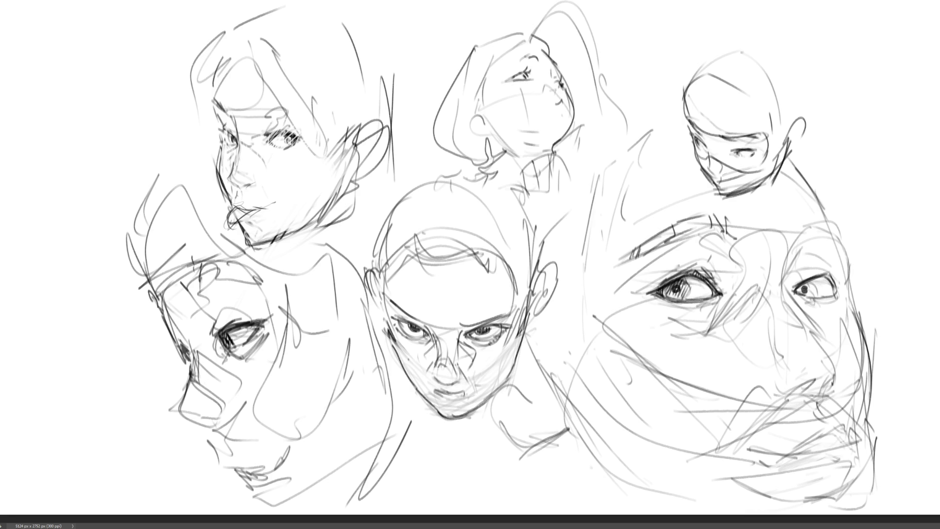
mouse_move(798, 288)
left_mouse_down()
mouse_move(816, 290)
mouse_move(813, 296)
mouse_move(812, 268)
mouse_move(835, 265)
left_mouse_up()
mouse_move(827, 270)
left_mouse_down()
mouse_move(833, 296)
mouse_move(847, 276)
mouse_move(823, 271)
left_mouse_up()
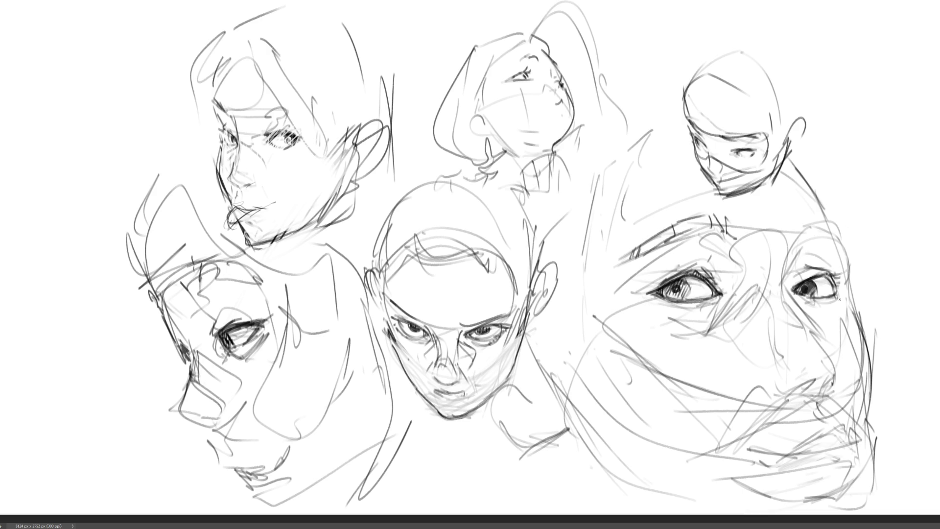
mouse_move(798, 299)
left_mouse_down()
mouse_move(825, 309)
mouse_move(837, 292)
left_mouse_up()
Reinforce the right face's cheek and jaw contour
mouse_move(849, 238)
left_mouse_down()
mouse_move(847, 312)
mouse_move(875, 361)
left_mouse_up()
left_click_drag(854, 316, 874, 389)
mouse_move(866, 424)
left_mouse_down()
mouse_move(872, 371)
mouse_move(864, 438)
left_mouse_up()
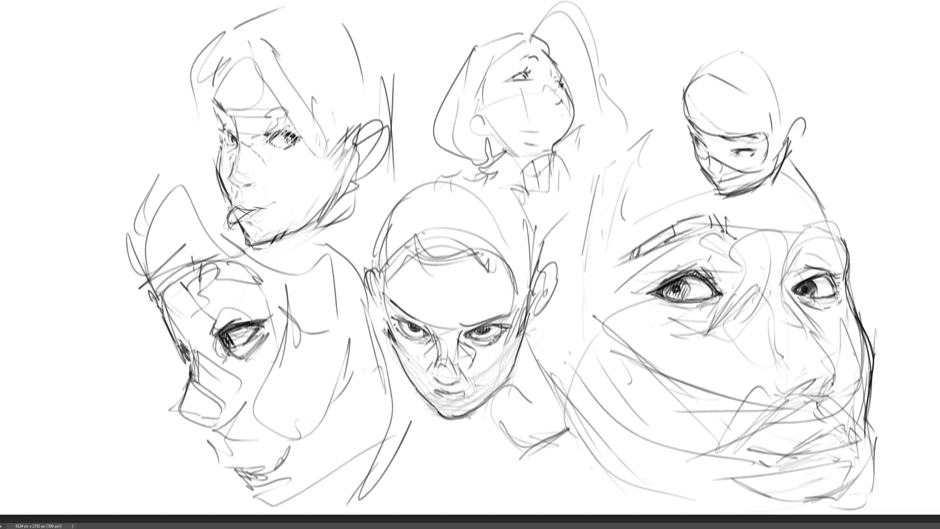
Reinforce the right face's head outline and darken its ear and brow marks
left_click_drag(793, 164, 839, 234)
mouse_move(800, 163)
left_mouse_down()
mouse_move(818, 196)
mouse_move(784, 234)
left_mouse_up()
left_click_drag(786, 218, 815, 216)
left_click_drag(789, 239, 835, 233)
mouse_move(826, 216)
left_mouse_down()
mouse_move(837, 230)
mouse_move(787, 238)
mouse_move(830, 221)
left_mouse_up()
left_click_drag(829, 237, 851, 221)
Build the nose between the right face's eyes with strokes around the cheek
left_click_drag(790, 234, 778, 236)
mouse_move(776, 236)
left_mouse_down()
mouse_move(731, 272)
mouse_move(756, 293)
left_mouse_up()
left_click_drag(763, 291, 774, 288)
mouse_move(773, 286)
left_mouse_down()
mouse_move(803, 346)
mouse_move(829, 357)
mouse_move(842, 394)
left_mouse_up()
mouse_move(820, 344)
left_mouse_down()
mouse_move(780, 386)
mouse_move(830, 393)
mouse_move(808, 414)
mouse_move(842, 421)
mouse_move(835, 400)
left_mouse_up()
Hatch the right face's chin and darken the lower jaw and chin edge
mouse_move(848, 416)
left_mouse_down()
mouse_move(872, 457)
mouse_move(850, 443)
left_mouse_up()
left_click_drag(862, 451, 754, 465)
left_click_drag(857, 452, 792, 490)
mouse_move(861, 468)
left_mouse_down()
mouse_move(847, 488)
mouse_move(828, 492)
left_mouse_up()
left_click_drag(866, 446, 852, 473)
left_click_drag(865, 425, 861, 450)
mouse_move(863, 448)
left_mouse_down()
mouse_move(849, 511)
mouse_move(797, 514)
left_mouse_up()
left_click_drag(866, 464, 858, 508)
left_click_drag(862, 508, 822, 514)
Add diagonal strokes and curved contours across the right face's cheek down to the neck
left_click_drag(718, 452, 702, 483)
mouse_move(739, 435)
left_mouse_down()
mouse_move(598, 320)
mouse_move(671, 389)
left_mouse_up()
left_click_drag(609, 319, 618, 278)
left_click_drag(607, 243, 598, 315)
left_click_drag(638, 213, 605, 272)
mouse_move(607, 345)
left_mouse_down()
mouse_move(602, 368)
mouse_move(545, 384)
left_mouse_up()
mouse_move(563, 361)
left_mouse_down()
mouse_move(536, 407)
mouse_move(579, 442)
mouse_move(566, 456)
left_mouse_up()
mouse_move(563, 436)
left_mouse_down()
mouse_move(545, 455)
mouse_move(614, 490)
left_mouse_up()
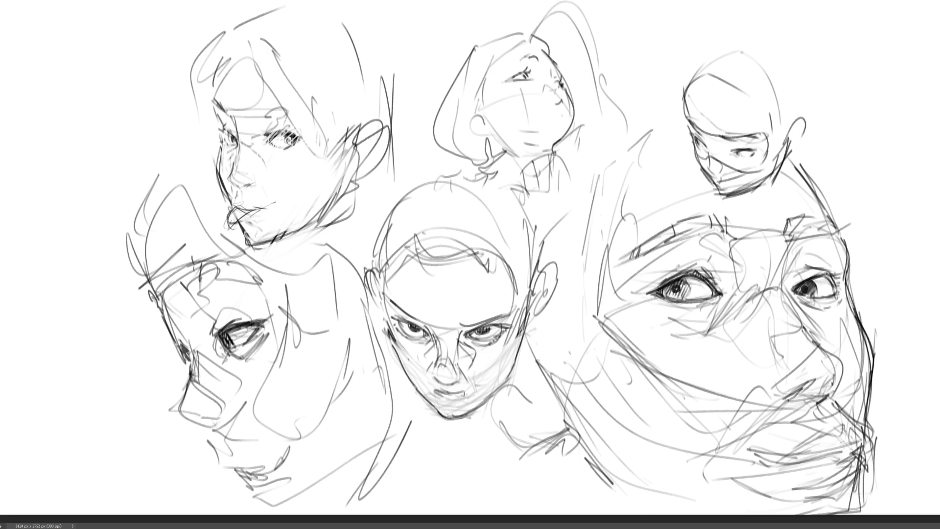
Draw looping strokes across the chin and sketch the right face's nostril
mouse_move(822, 423)
left_mouse_down()
mouse_move(615, 406)
mouse_move(824, 443)
mouse_move(850, 428)
mouse_move(937, 438)
mouse_move(832, 430)
mouse_move(808, 412)
left_mouse_up()
mouse_move(795, 318)
left_mouse_down()
mouse_move(767, 343)
mouse_move(810, 328)
left_mouse_up()
mouse_move(796, 320)
left_mouse_down()
mouse_move(776, 322)
mouse_move(658, 274)
mouse_move(714, 343)
mouse_move(633, 288)
mouse_move(708, 248)
mouse_move(664, 337)
mouse_move(812, 317)
mouse_move(809, 260)
mouse_move(886, 309)
mouse_move(899, 294)
mouse_move(816, 251)
left_mouse_up()
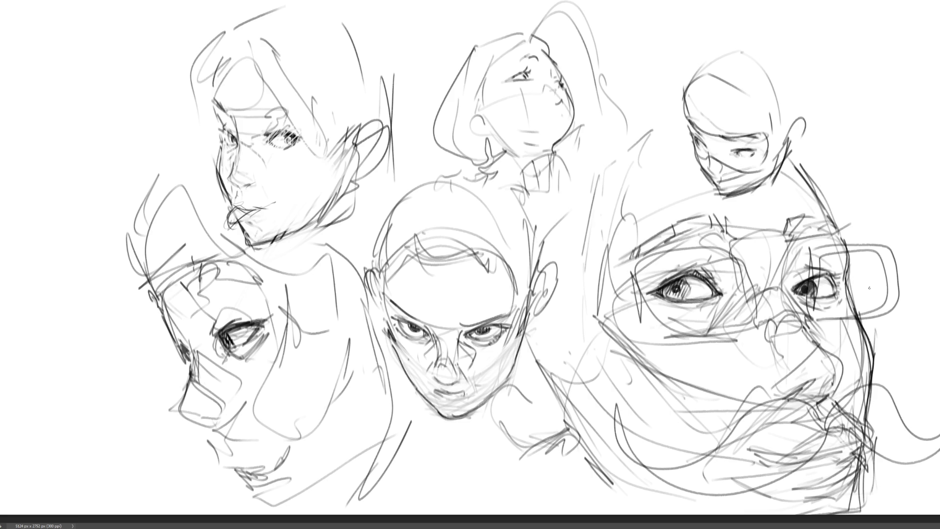
Undo the glasses frame and chin loops, then erase to lighten the lower-left face's eye
key("ctrl+z")
key("ctrl+z")
key("ctrl+z")
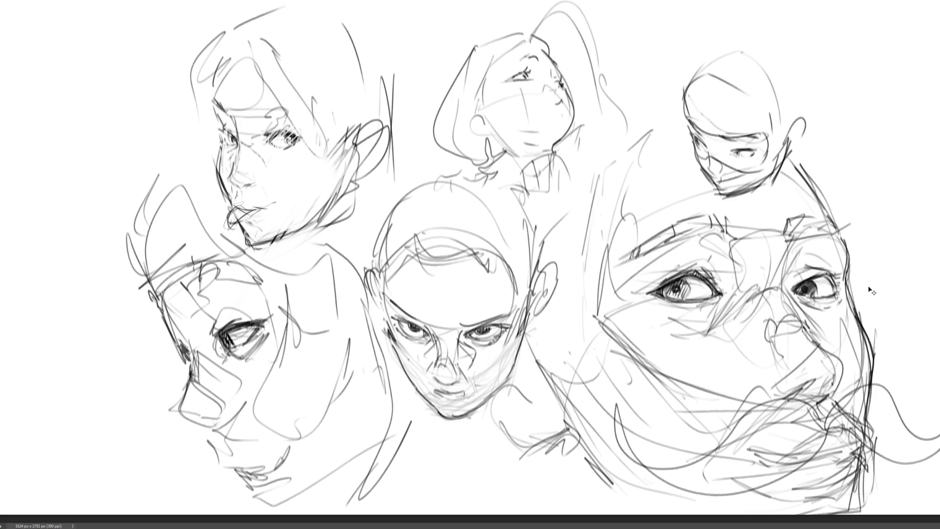
key("ctrl+z")
key("ctrl+z")
key("ctrl+z")
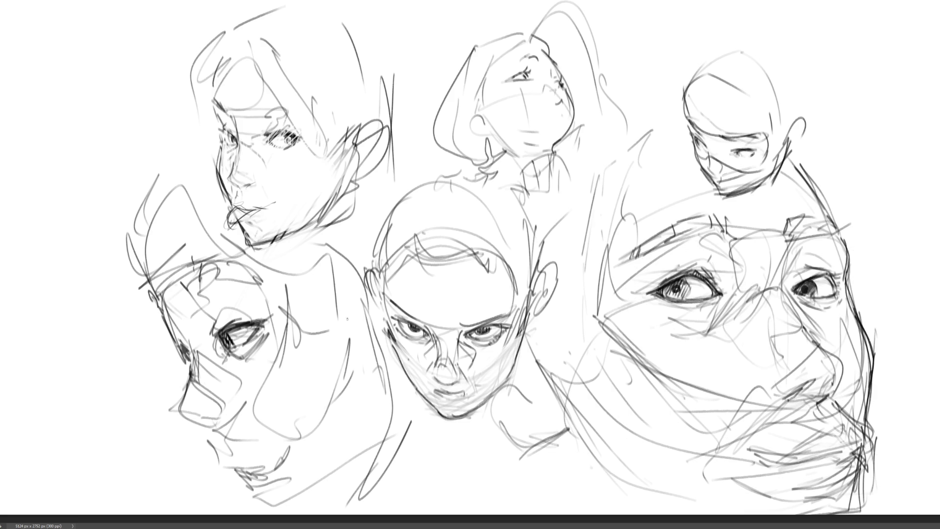
key("e")
left_click_drag(179, 337, 189, 337)
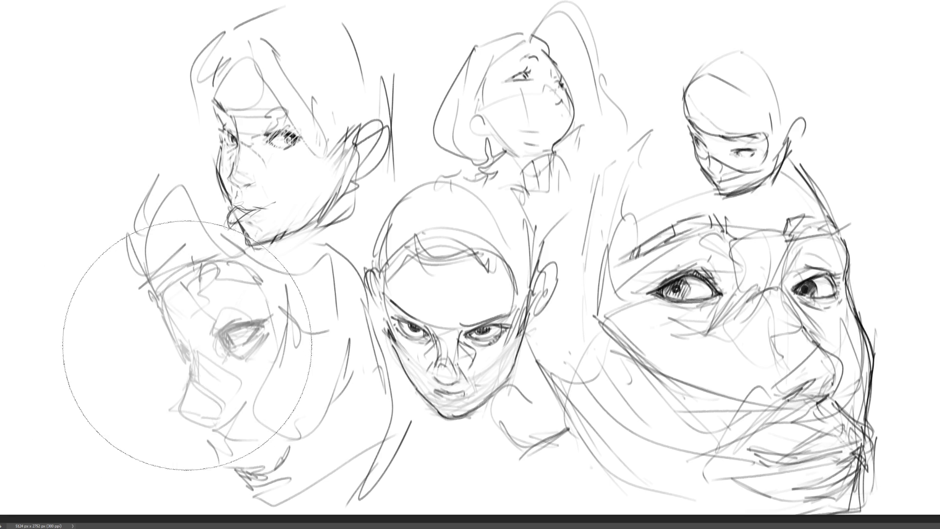
Redraw the lower-left eye's upper and lower lids with shading underneath
key("b")
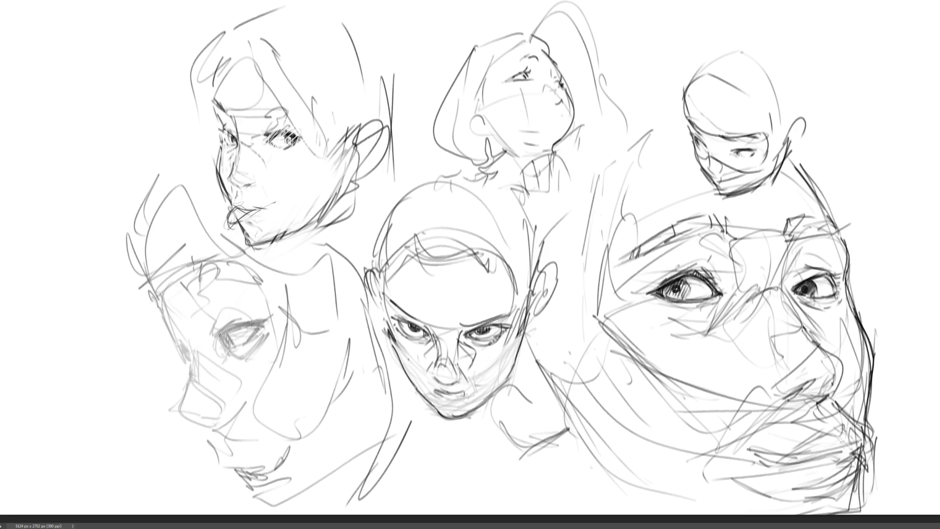
mouse_move(217, 335)
left_mouse_down()
mouse_move(248, 324)
mouse_move(218, 335)
mouse_move(225, 352)
left_mouse_up()
left_click_drag(225, 351, 259, 328)
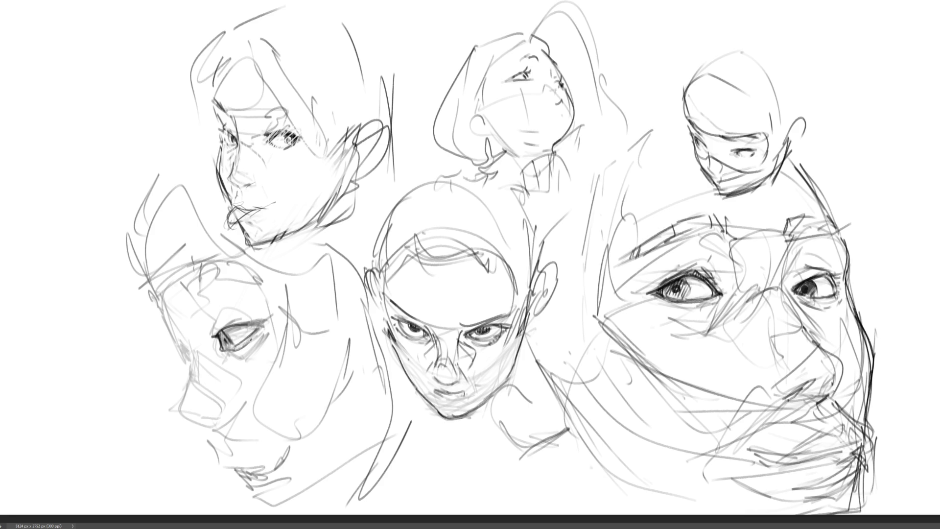
mouse_move(226, 349)
left_mouse_down()
mouse_move(258, 333)
mouse_move(260, 321)
mouse_move(243, 316)
left_mouse_up()
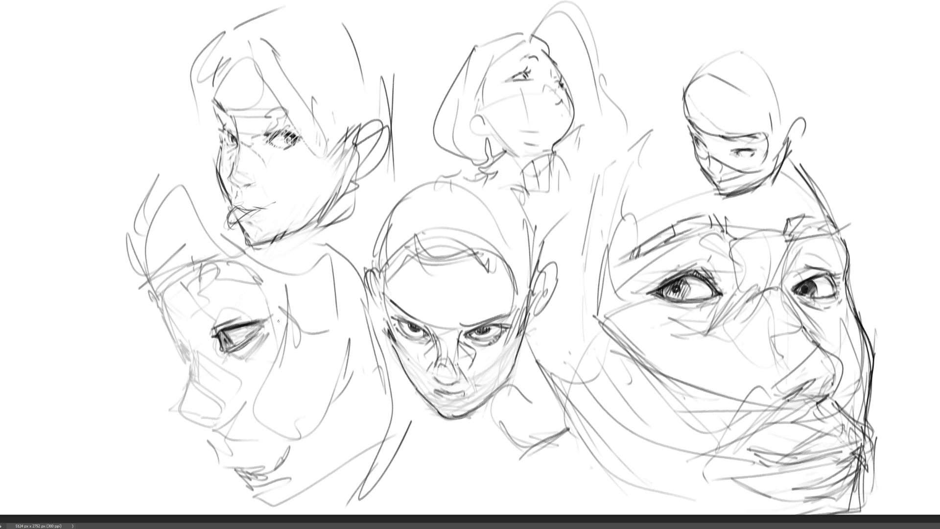
mouse_move(238, 356)
left_mouse_down()
mouse_move(224, 364)
mouse_move(248, 370)
mouse_move(224, 374)
left_mouse_up()
left_click_drag(256, 321, 269, 313)
Add zigzag brow strokes and strengthen the left face's temple and cheek line
mouse_move(186, 285)
left_mouse_down()
mouse_move(169, 274)
mouse_move(217, 261)
left_mouse_up()
left_click_drag(149, 292, 187, 340)
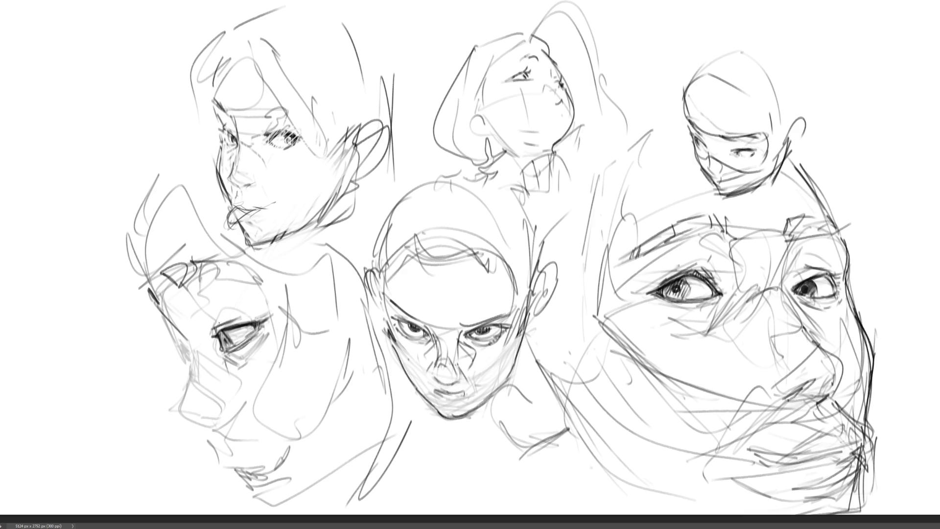
left_click_drag(158, 312, 183, 345)
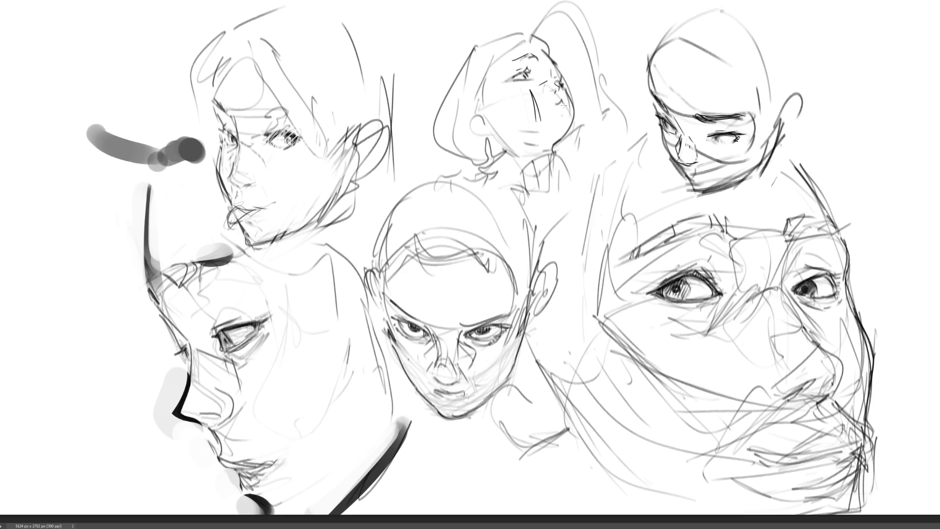
Mark the top-centre face's mouth and chin, undo the rounded ear, and add hair strokes on top
left_click_drag(562, 98, 556, 109)
mouse_move(527, 143)
left_mouse_down()
mouse_move(475, 140)
mouse_move(466, 128)
mouse_move(477, 112)
mouse_move(462, 129)
mouse_move(488, 131)
mouse_move(478, 120)
mouse_move(488, 118)
mouse_move(492, 66)
mouse_move(513, 45)
left_mouse_up()
key("ctrl+z")
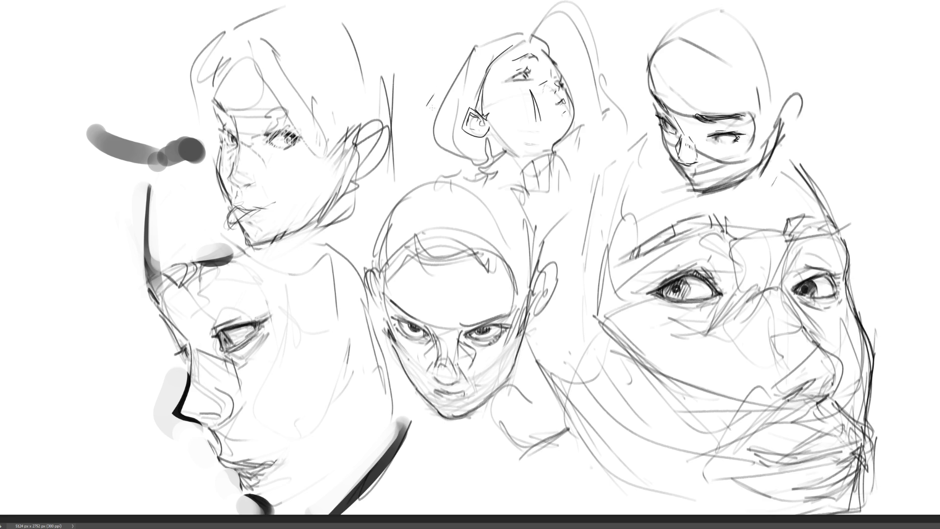
mouse_move(437, 106)
left_mouse_down()
mouse_move(497, 26)
mouse_move(523, 21)
mouse_move(525, 1)
left_mouse_up()
left_click_drag(534, 1, 544, 40)
mouse_move(514, 5)
left_mouse_down()
mouse_move(424, 69)
mouse_move(436, 107)
left_mouse_up()
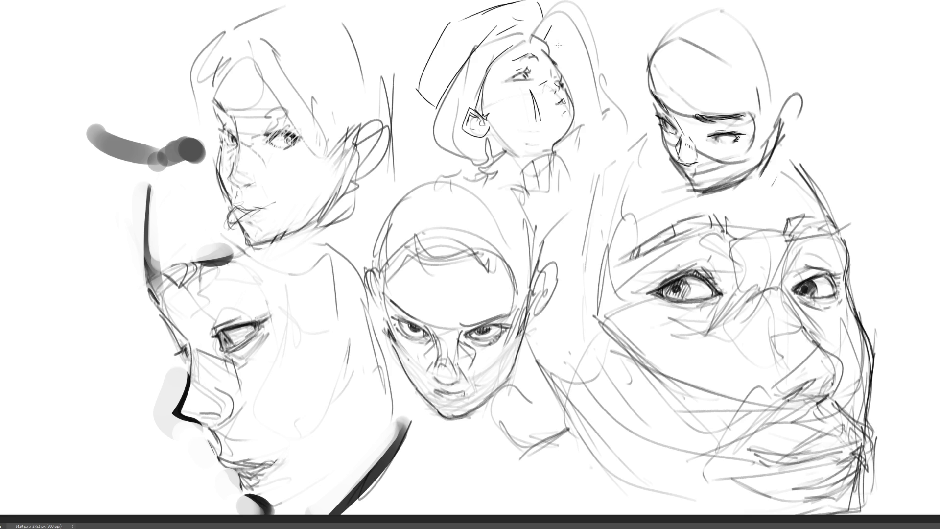
Sketch a collar under the top-centre face's chin with a stronger jaw and neck line
mouse_move(466, 160)
left_mouse_down()
mouse_move(499, 169)
mouse_move(477, 183)
mouse_move(515, 155)
left_mouse_up()
mouse_move(507, 146)
left_mouse_down()
mouse_move(519, 191)
mouse_move(536, 159)
left_mouse_up()
mouse_move(532, 163)
left_mouse_down()
mouse_move(542, 192)
mouse_move(551, 154)
mouse_move(555, 189)
left_mouse_up()
left_click_drag(554, 149, 573, 176)
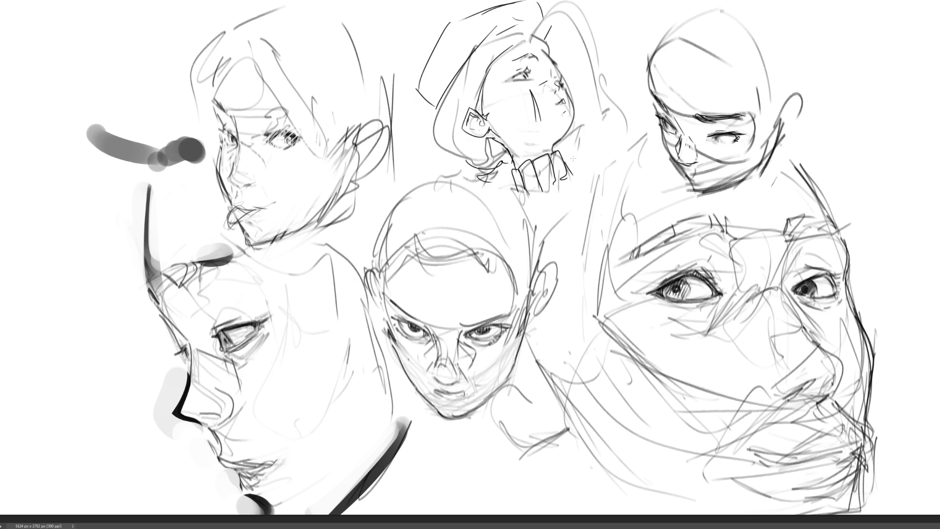
Draw a pointed ear and falling hair on the top-centre head, then shift the whole drawing left
mouse_move(515, 46)
left_mouse_down()
mouse_move(519, 28)
mouse_move(528, 49)
mouse_move(558, 6)
left_mouse_up()
mouse_move(534, 40)
left_mouse_down()
mouse_move(567, 3)
mouse_move(592, 101)
mouse_move(598, 24)
mouse_move(605, 117)
left_mouse_up()
left_click_drag(598, 66, 612, 132)
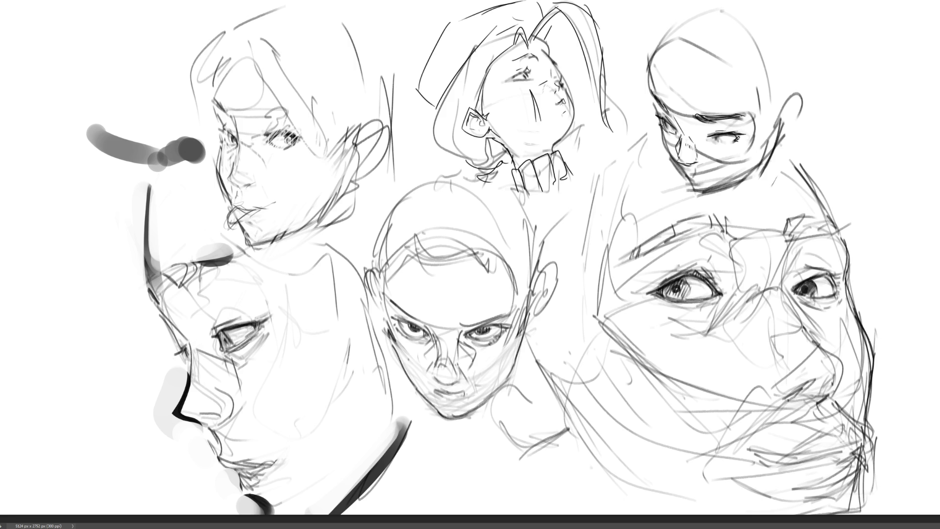
key("ctrl+t")
left_click_drag(457, 348, 372, 350)
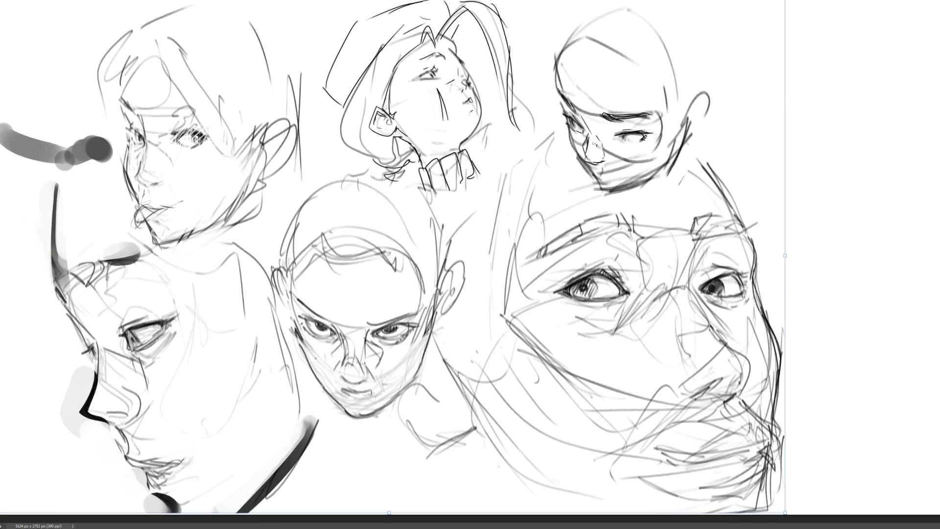
Commit the leftward shift of the sketch and draw horizontal water lines at top right
key("Return")
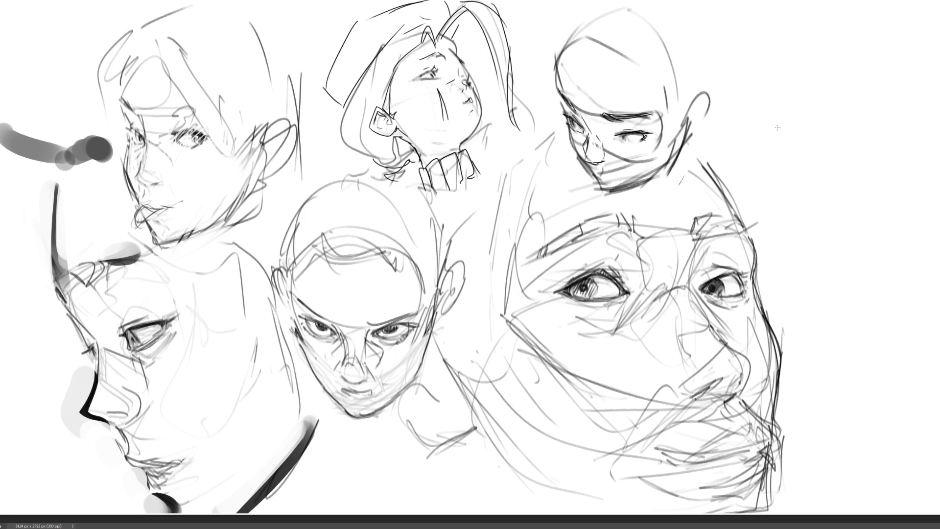
left_click_drag(745, 185, 905, 177)
left_click_drag(889, 181, 815, 185)
left_click_drag(753, 192, 892, 190)
mouse_move(832, 188)
left_mouse_down()
mouse_move(920, 183)
mouse_move(769, 176)
mouse_move(878, 6)
left_mouse_up()
Sketch the tilted wedge-shaped hull of a sinking ship with debris lines beside it
left_click_drag(767, 175, 859, 65)
mouse_move(879, 4)
left_mouse_down()
mouse_move(915, 62)
mouse_move(858, 159)
left_mouse_up()
left_click_drag(907, 71, 843, 175)
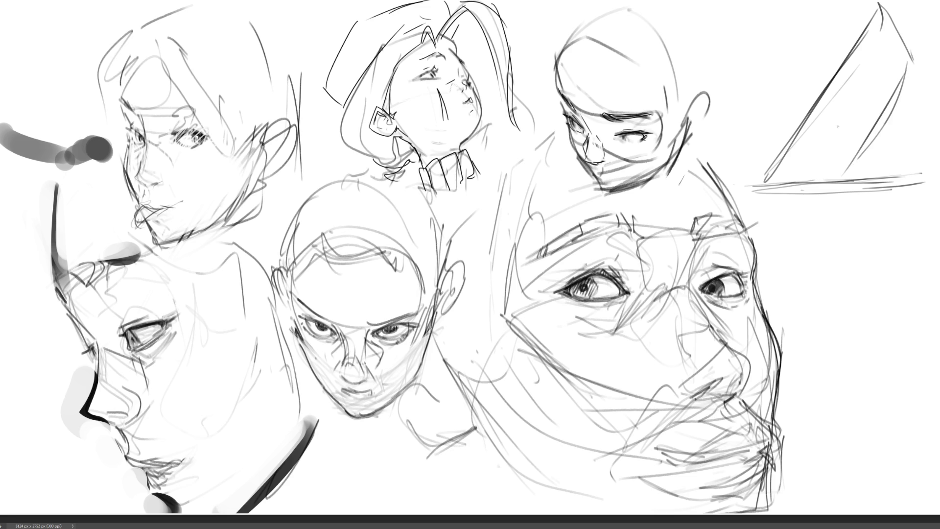
left_click_drag(872, 15, 863, 7)
left_click_drag(860, 16, 838, 57)
mouse_move(780, 108)
left_mouse_down()
mouse_move(821, 37)
mouse_move(838, 52)
left_mouse_up()
left_click_drag(797, 71, 766, 158)
mouse_move(749, 56)
left_mouse_down()
mouse_move(788, 92)
mouse_move(729, 92)
left_mouse_up()
left_click_drag(736, 100, 745, 109)
Add ripples and small wave strokes on the water below and right of the ship
left_click_drag(750, 205, 807, 203)
left_click_drag(829, 201, 857, 199)
mouse_move(775, 225)
left_mouse_down()
mouse_move(841, 217)
mouse_move(825, 220)
left_mouse_up()
left_click_drag(888, 183, 893, 192)
left_click_drag(778, 190, 794, 190)
left_click_drag(798, 258, 937, 230)
left_click_drag(914, 206, 915, 221)
Add detail lines to the ship's hull and outline a speech bubble beside the large face
left_click_drag(821, 179, 853, 157)
left_click_drag(902, 73, 860, 142)
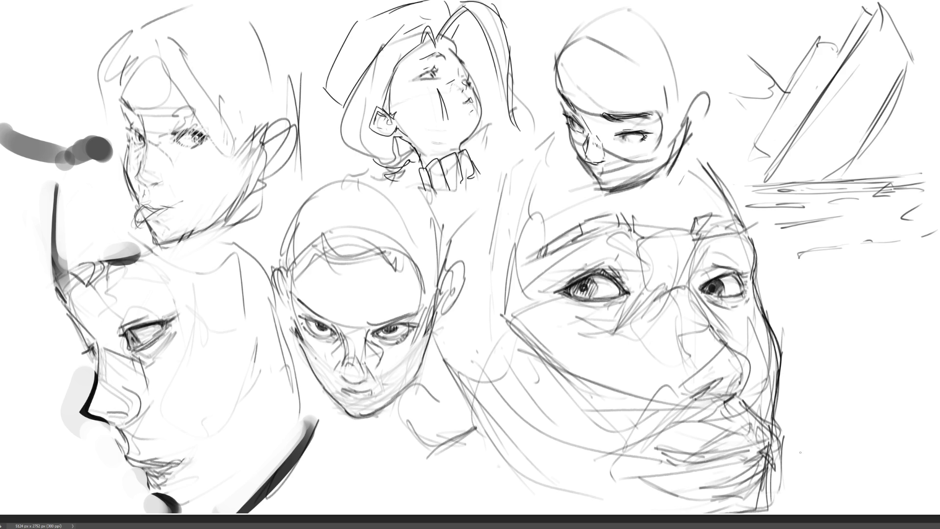
mouse_move(795, 444)
left_mouse_down()
mouse_move(833, 366)
mouse_move(929, 455)
mouse_move(798, 460)
mouse_move(783, 452)
mouse_move(818, 424)
mouse_move(831, 435)
mouse_move(848, 421)
mouse_move(867, 427)
left_mouse_up()
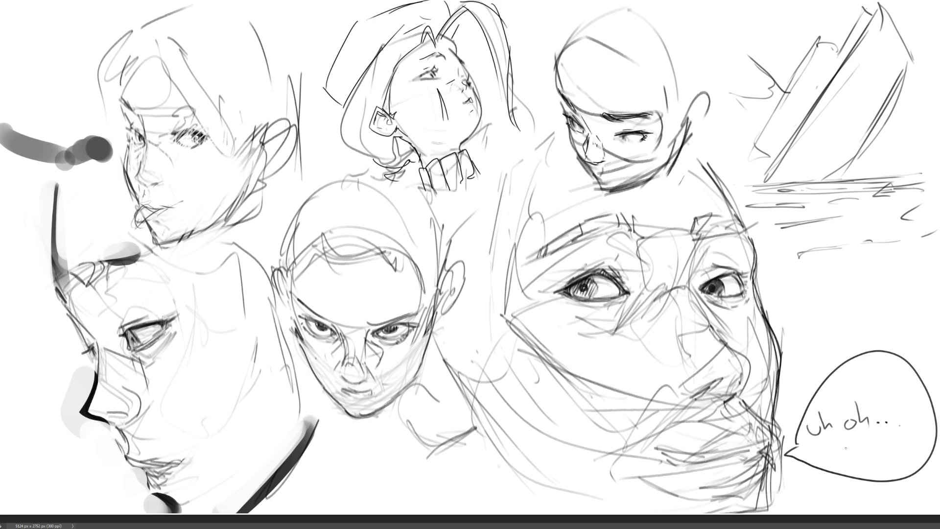
Undo a stray loop by the large face's chin, then add a ship line and a dark water stroke
mouse_move(691, 463)
left_mouse_down()
mouse_move(761, 453)
mouse_move(705, 482)
mouse_move(772, 469)
left_mouse_up()
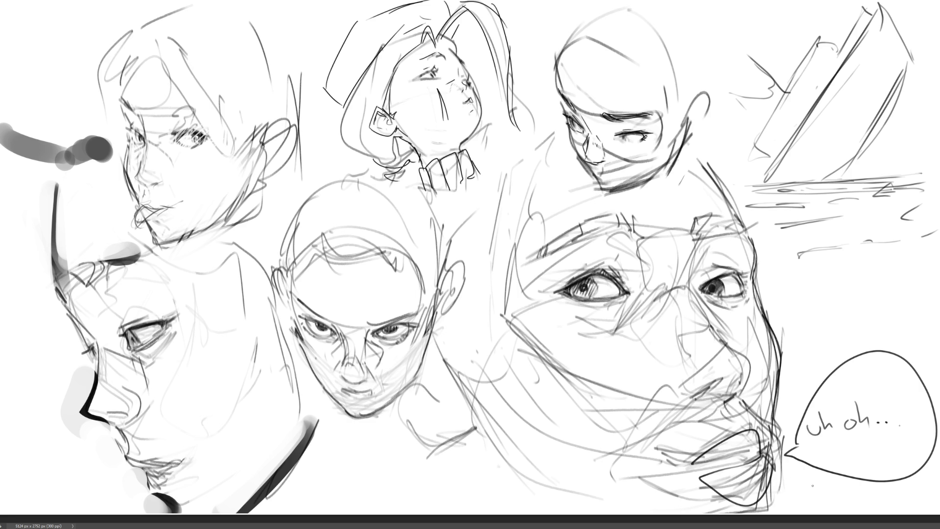
key("ctrl+z")
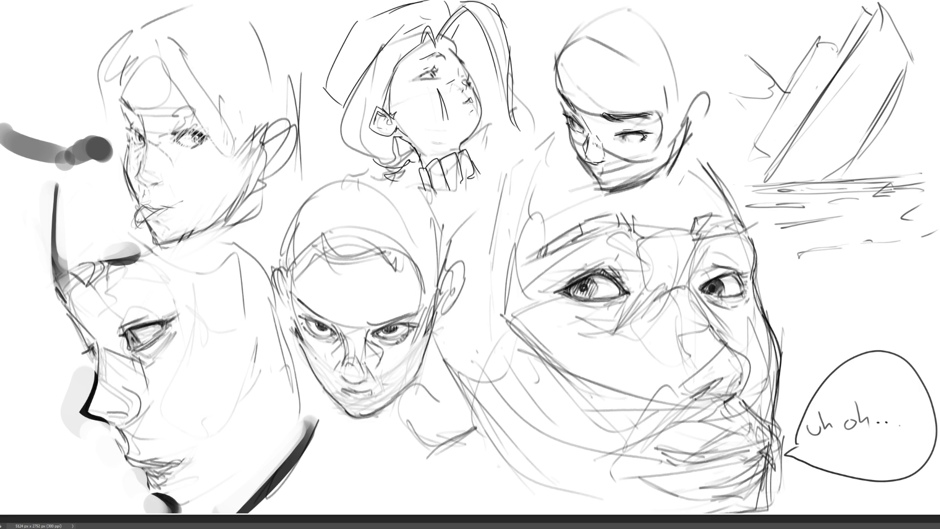
left_click_drag(731, 44, 762, 74)
mouse_move(858, 203)
left_mouse_down()
mouse_move(901, 193)
mouse_move(881, 195)
left_mouse_up()
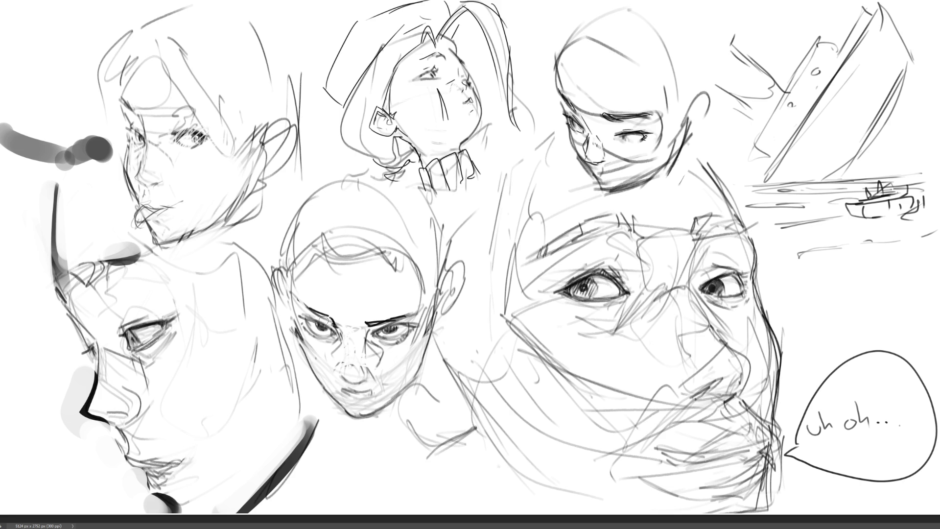
With a larger brush, darken the centre face's brows, shade its jaw and cheek, then the top-centre face's neck and ear
key("bracketright")
key("bracketright")
mouse_move(304, 309)
left_mouse_down()
mouse_move(369, 334)
mouse_move(402, 320)
left_mouse_up()
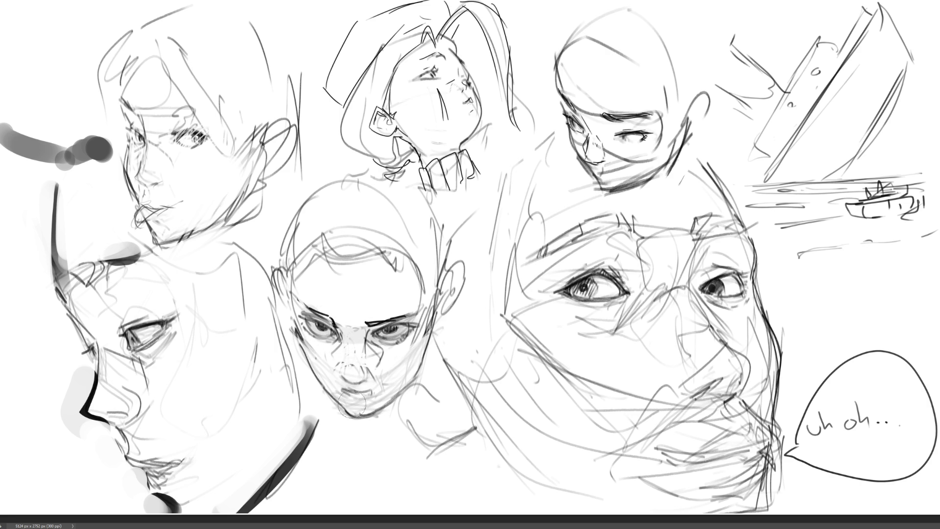
mouse_move(304, 350)
left_mouse_down()
mouse_move(356, 402)
mouse_move(420, 364)
left_mouse_up()
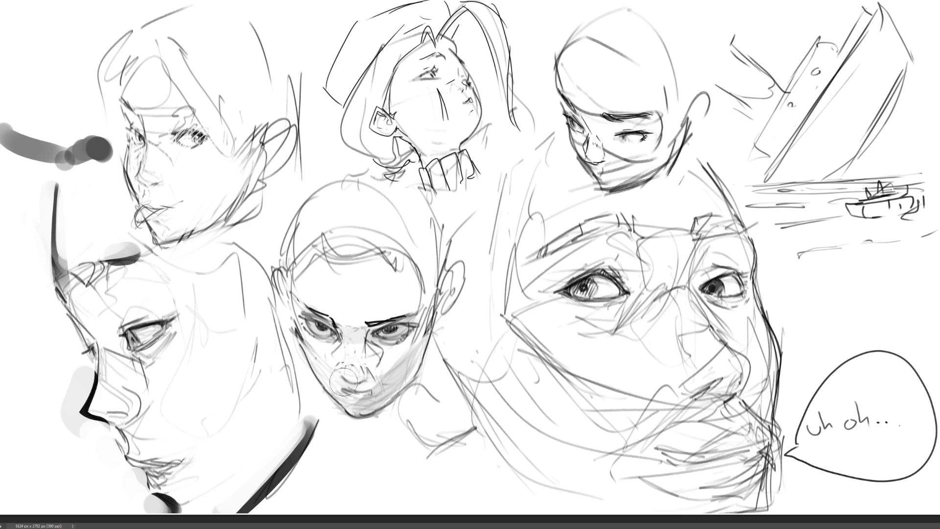
left_click_drag(303, 354, 307, 378)
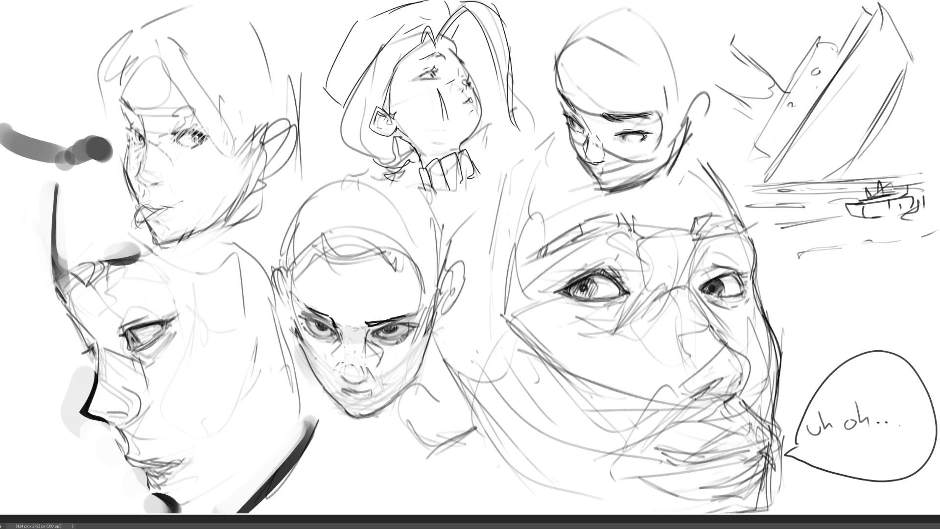
mouse_move(441, 141)
left_mouse_down()
mouse_move(426, 147)
mouse_move(465, 128)
mouse_move(443, 170)
left_mouse_up()
mouse_move(394, 149)
left_mouse_down()
mouse_move(397, 172)
mouse_move(398, 118)
mouse_move(352, 88)
mouse_move(421, 22)
mouse_move(434, 48)
left_mouse_up()
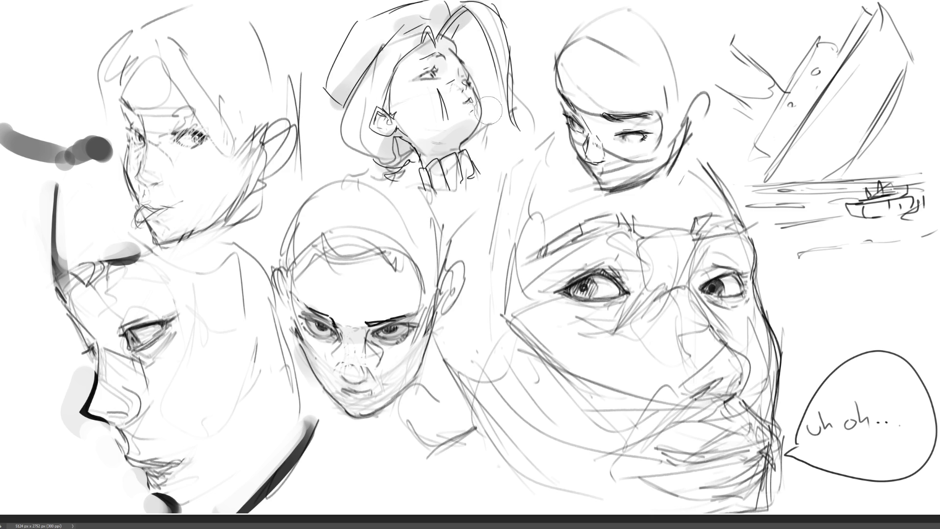
Shade the top-left face's forehead, mouth and jaw, and the lower-left face's temple, cheek and chin
mouse_move(138, 122)
left_mouse_down()
mouse_move(152, 63)
mouse_move(181, 116)
left_mouse_up()
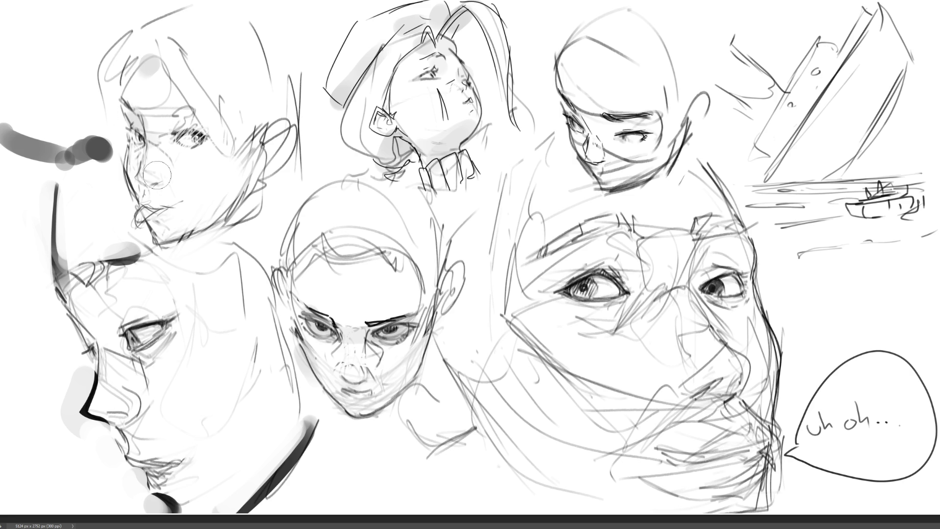
left_click_drag(148, 218, 165, 221)
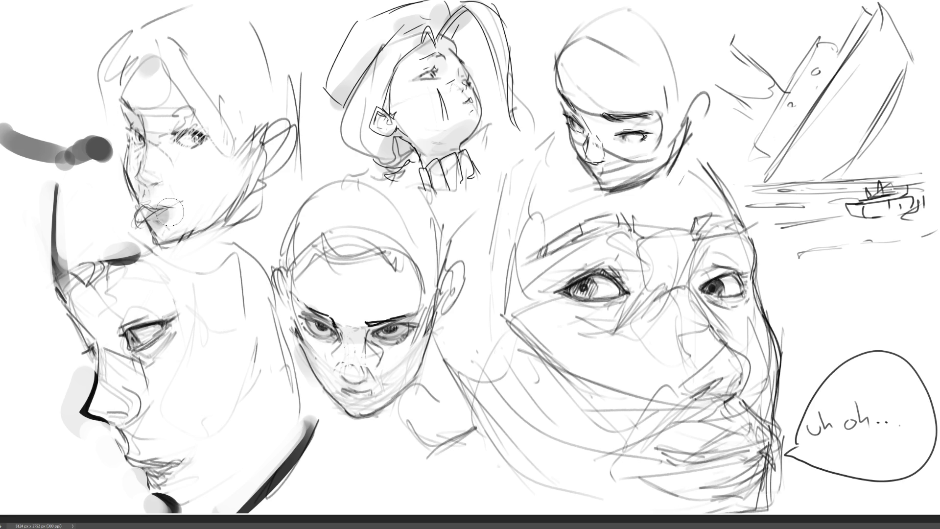
left_click_drag(268, 153, 235, 235)
mouse_move(74, 300)
left_mouse_down()
mouse_move(110, 343)
mouse_move(81, 294)
mouse_move(88, 289)
mouse_move(111, 343)
mouse_move(140, 362)
mouse_move(147, 343)
mouse_move(119, 330)
mouse_move(154, 353)
mouse_move(118, 357)
mouse_move(123, 372)
mouse_move(141, 378)
mouse_move(123, 382)
mouse_move(147, 397)
mouse_move(132, 435)
mouse_move(145, 458)
mouse_move(169, 465)
mouse_move(157, 485)
mouse_move(216, 514)
left_mouse_up()
left_click_drag(210, 417, 243, 346)
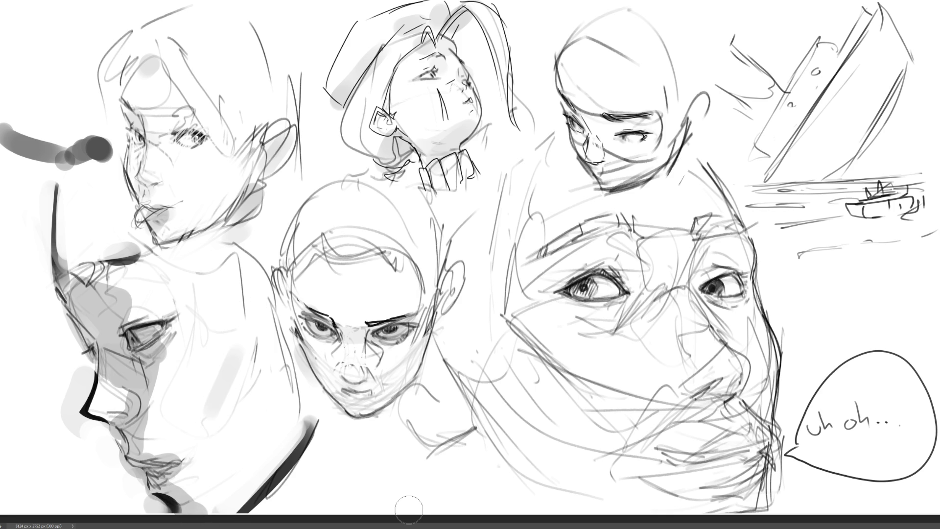
mouse_move(156, 384)
left_mouse_down()
mouse_move(176, 435)
mouse_move(156, 428)
mouse_move(147, 436)
mouse_move(181, 421)
left_mouse_up()
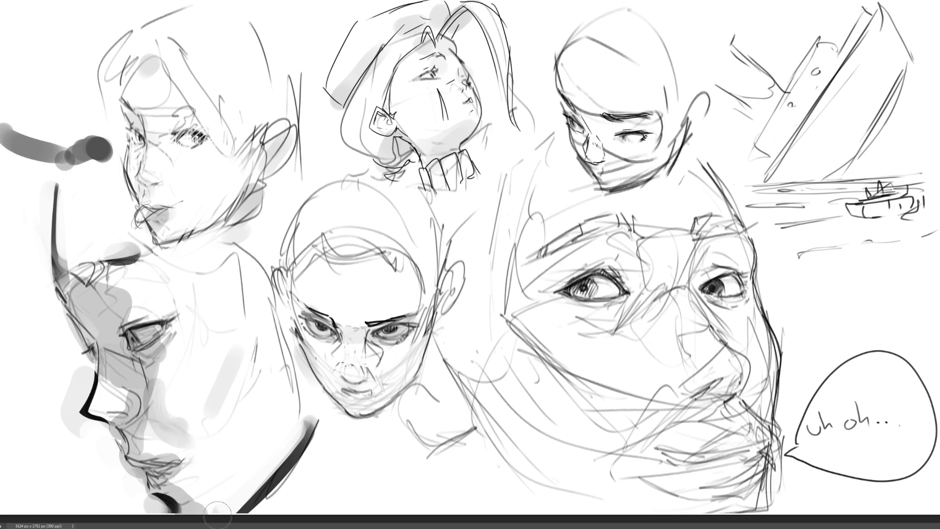
left_click_drag(195, 492, 198, 475)
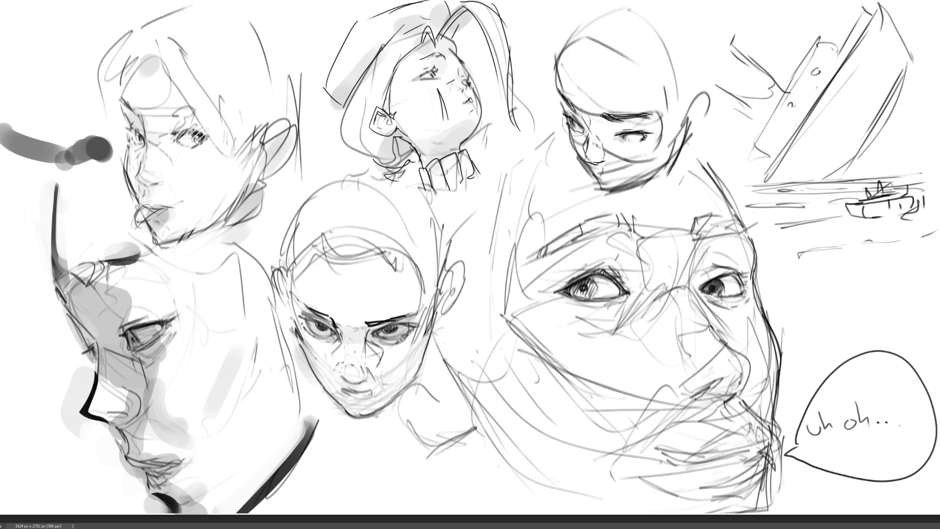
Shade the large face's brow, eyes, chin and jawline, undoing one stray stroke over the eyes
mouse_move(563, 123)
left_mouse_down()
mouse_move(649, 123)
mouse_move(617, 142)
mouse_move(607, 173)
mouse_move(621, 207)
left_mouse_up()
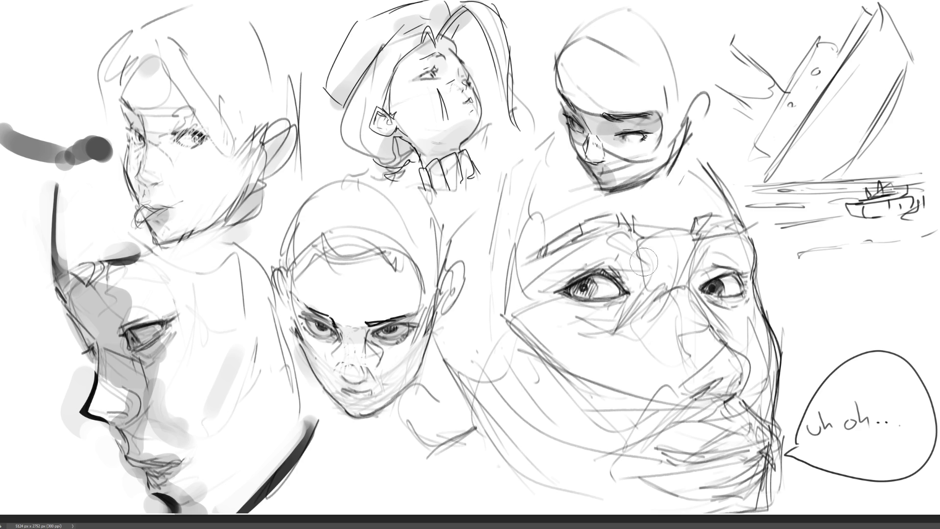
key("ctrl+z")
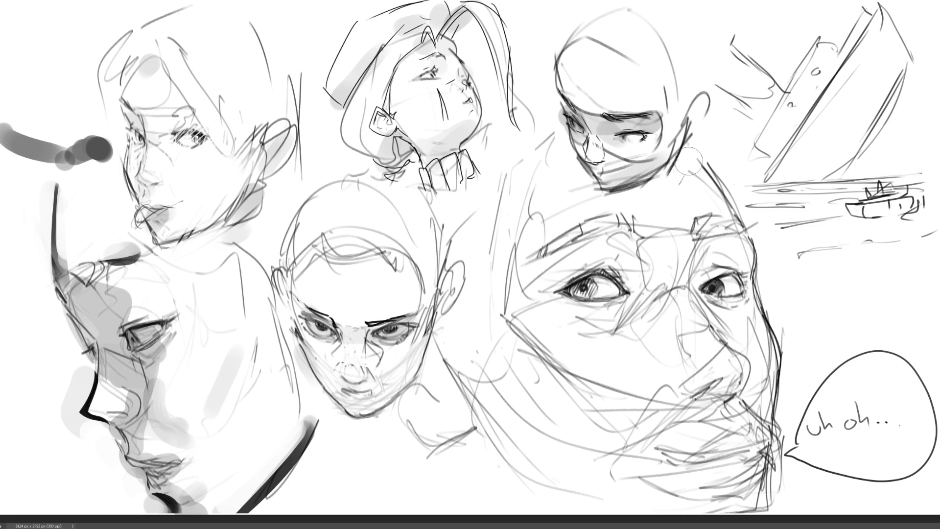
mouse_move(625, 239)
left_mouse_down()
mouse_move(631, 266)
mouse_move(626, 242)
mouse_move(707, 249)
left_mouse_up()
mouse_move(631, 310)
left_mouse_down()
mouse_move(601, 316)
mouse_move(642, 275)
mouse_move(645, 314)
left_mouse_up()
mouse_move(698, 303)
left_mouse_down()
mouse_move(734, 313)
mouse_move(720, 274)
mouse_move(724, 254)
mouse_move(752, 308)
mouse_move(734, 318)
mouse_move(702, 314)
mouse_move(706, 386)
mouse_move(740, 366)
mouse_move(695, 414)
mouse_move(714, 408)
mouse_move(710, 440)
mouse_move(681, 471)
mouse_move(754, 465)
mouse_move(676, 489)
left_mouse_up()
left_click_drag(544, 381, 672, 423)
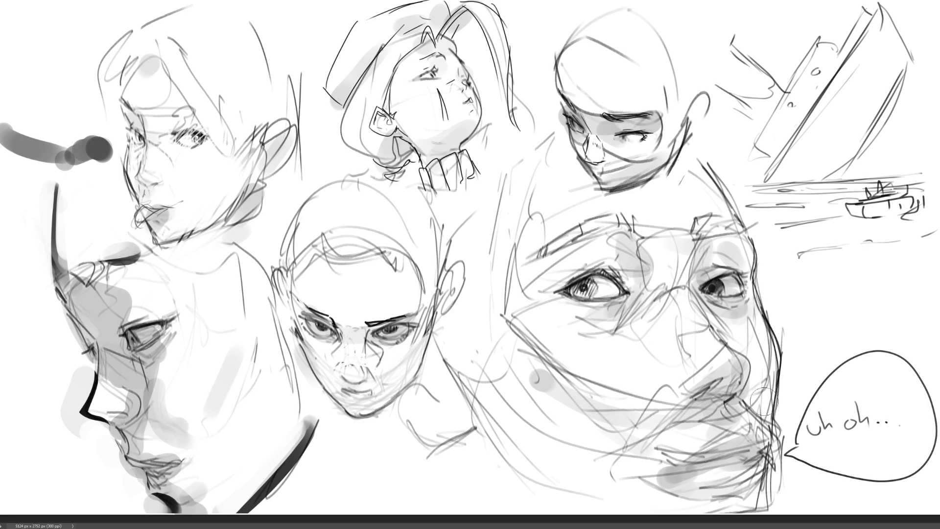
left_click_drag(475, 389, 536, 443)
mouse_move(463, 416)
left_mouse_down()
mouse_move(607, 511)
mouse_move(715, 514)
left_mouse_up()
mouse_move(470, 435)
left_mouse_down()
mouse_move(539, 514)
mouse_move(441, 463)
left_mouse_up()
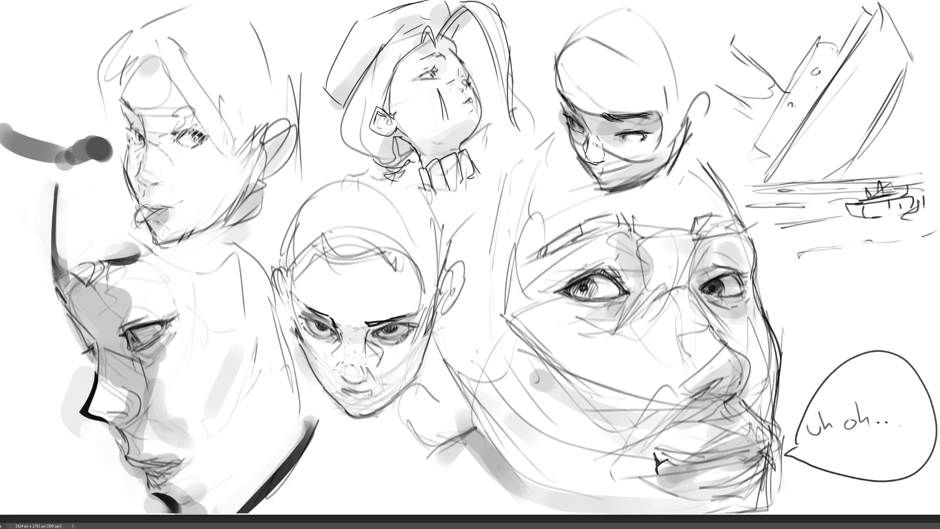
Try several dark lip outlines on the large face, undoing the attempts that don't work
left_click_drag(678, 460, 760, 443)
left_click_drag(756, 450, 675, 474)
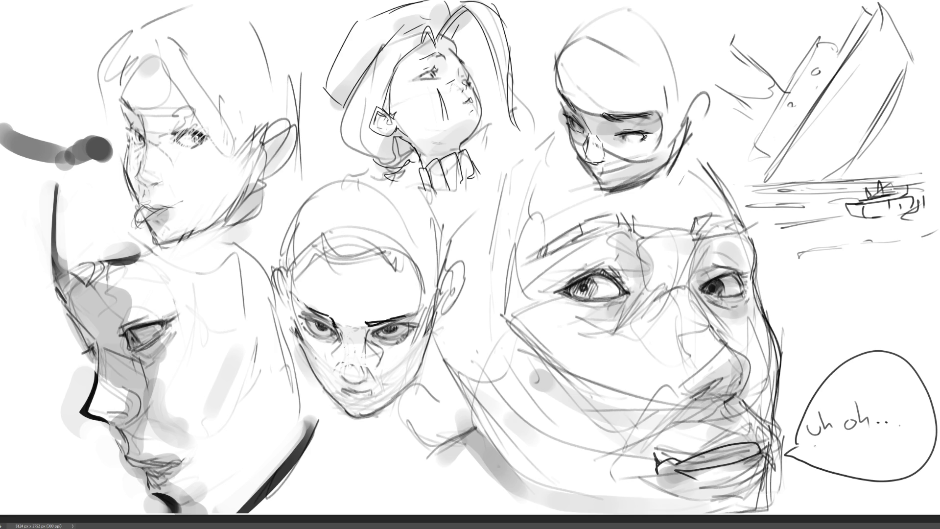
key("ctrl+z")
key("ctrl+z")
key("ctrl+z")
left_click_drag(663, 492, 761, 447)
mouse_move(666, 485)
left_mouse_down()
mouse_move(744, 478)
mouse_move(768, 456)
left_mouse_up()
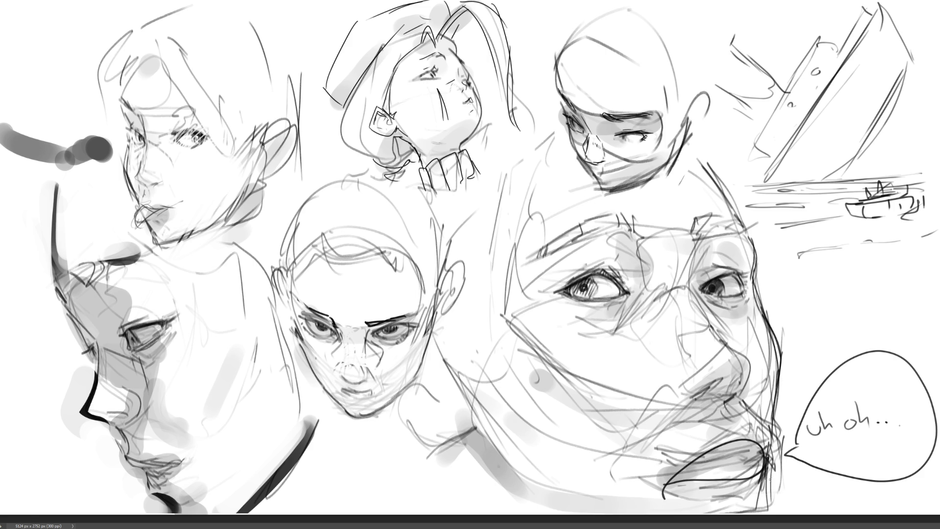
key("ctrl+z")
key("ctrl+z")
mouse_move(656, 474)
left_mouse_down()
mouse_move(763, 441)
mouse_move(666, 500)
mouse_move(768, 461)
left_mouse_up()
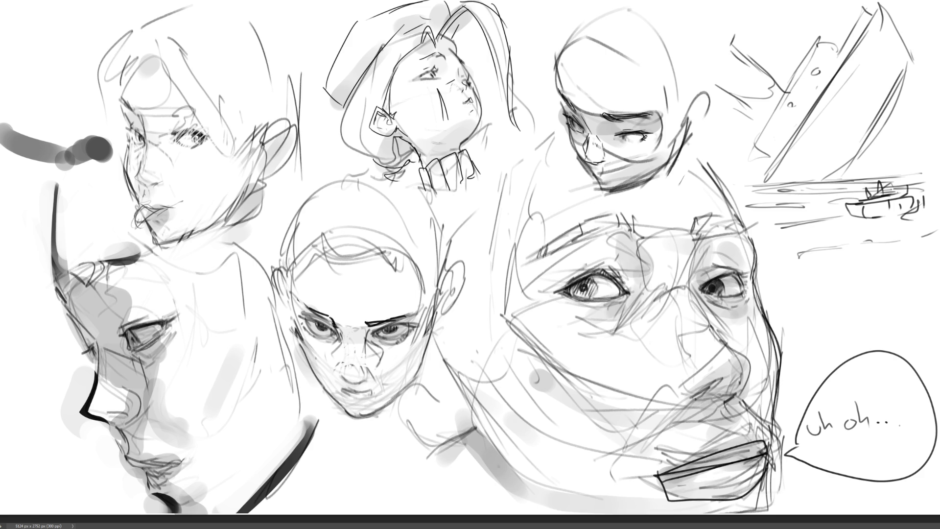
Settle on a loose looping mouth and erase the 'uh oh..' speech bubble
key("ctrl+z")
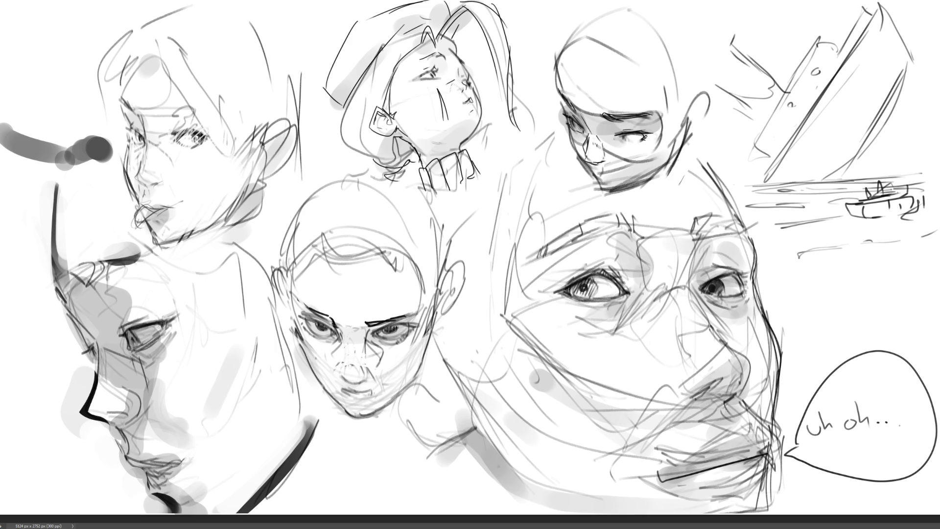
key("ctrl+z")
mouse_move(747, 456)
left_mouse_down()
mouse_move(761, 457)
mouse_move(705, 472)
mouse_move(722, 484)
left_mouse_up()
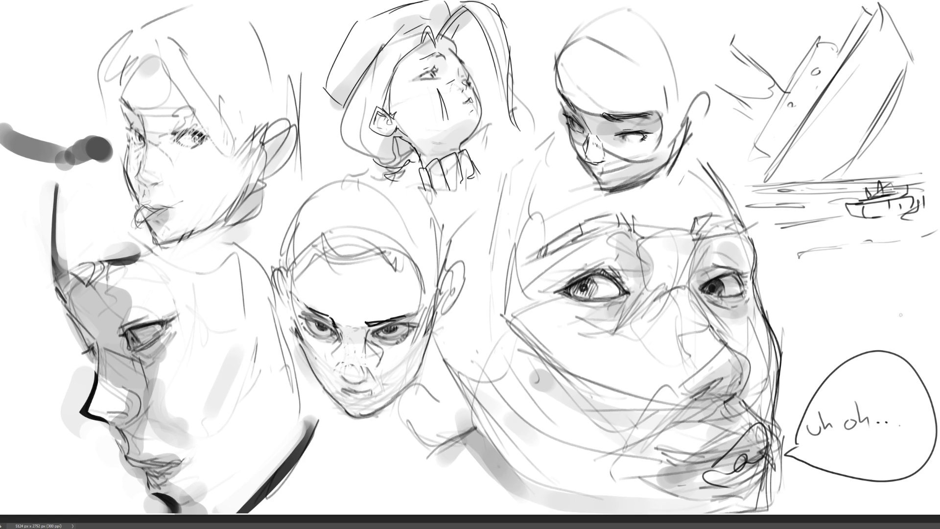
left_click_drag(862, 412, 879, 318)
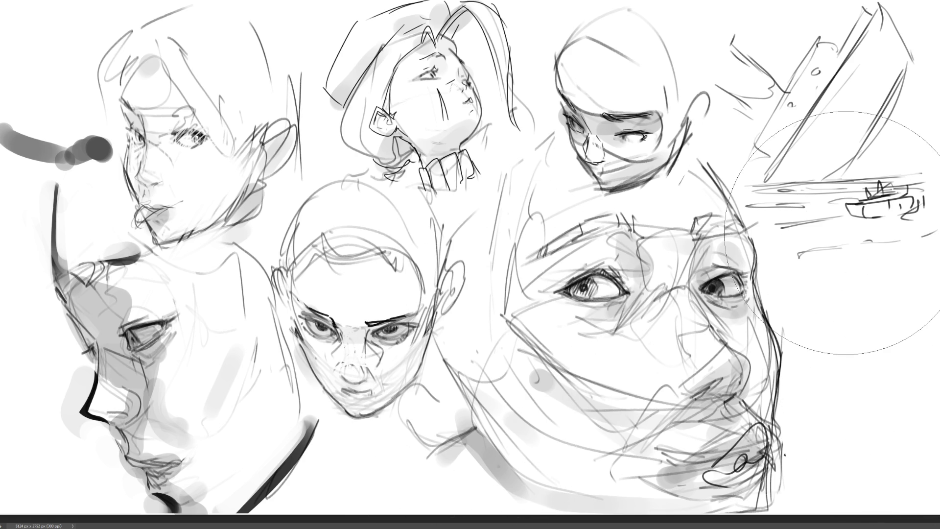
With a smaller brush, ink a 'Yeehaw!' speech bubble by the mouth and whiten the masked face's nose
key("bracketleft")
key("bracketleft")
key("bracketleft")
key("bracketleft")
key("bracketleft")
key("bracketleft")
mouse_move(790, 458)
left_mouse_down()
mouse_move(903, 348)
mouse_move(925, 345)
mouse_move(816, 460)
mouse_move(889, 482)
mouse_move(939, 478)
left_mouse_up()
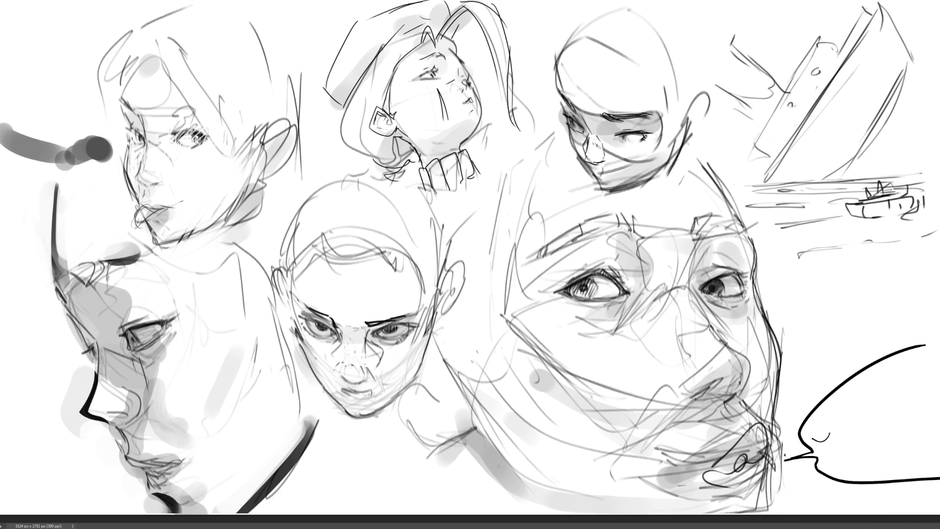
left_click_drag(841, 444, 899, 430)
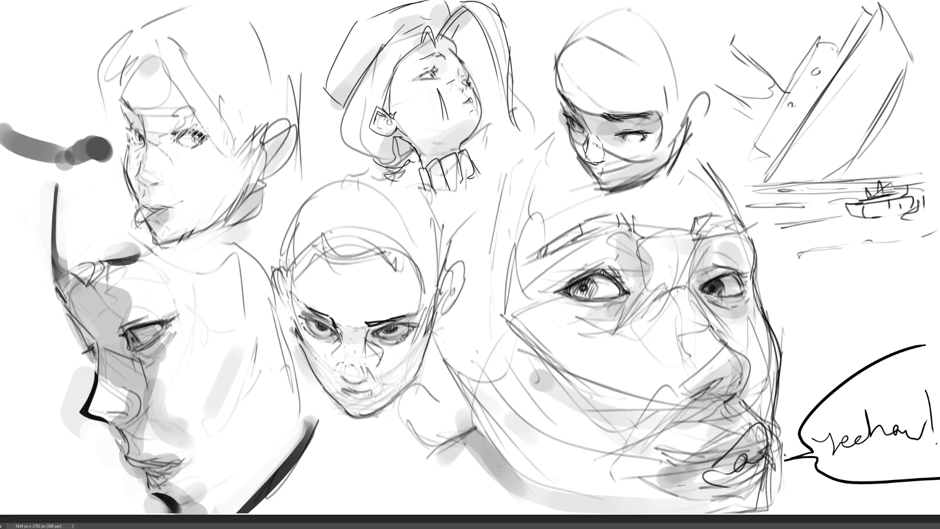
mouse_move(561, 132)
left_mouse_down()
mouse_move(587, 115)
mouse_move(572, 139)
mouse_move(565, 133)
mouse_move(596, 131)
left_mouse_up()
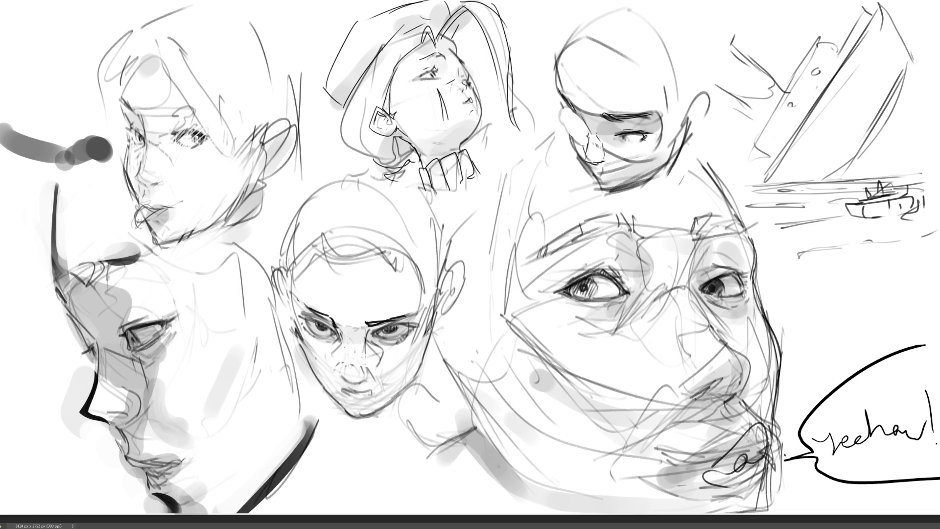
Redraw the masked face's nose, lashes, upper eyelid and eyebrow in fine dark lines, with a white touch-up
mouse_move(571, 113)
left_mouse_down()
mouse_move(585, 128)
mouse_move(571, 117)
mouse_move(578, 132)
mouse_move(639, 129)
mouse_move(625, 129)
left_mouse_up()
mouse_move(628, 128)
left_mouse_down()
mouse_move(650, 129)
mouse_move(626, 136)
mouse_move(641, 138)
mouse_move(646, 128)
left_mouse_up()
mouse_move(642, 130)
left_mouse_down()
mouse_move(650, 127)
mouse_move(632, 136)
mouse_move(643, 136)
left_mouse_up()
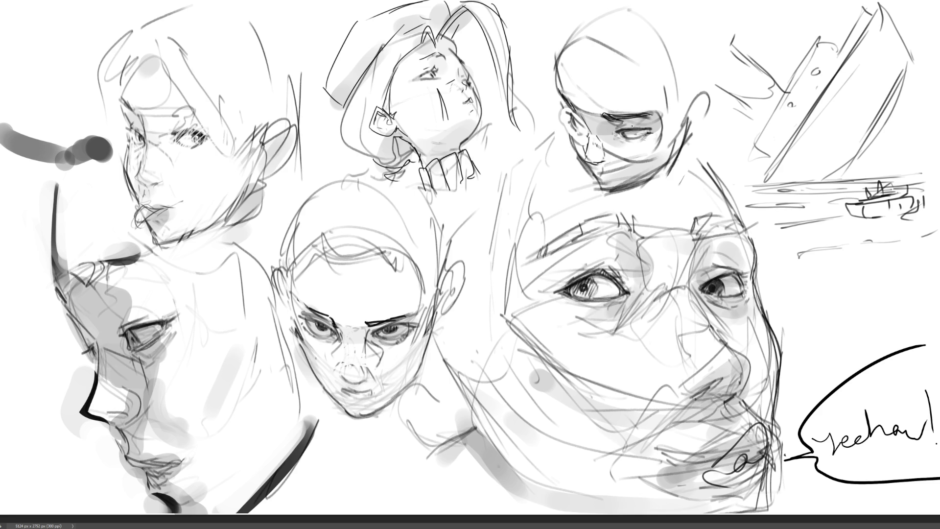
mouse_move(615, 123)
left_mouse_down()
mouse_move(654, 125)
mouse_move(645, 139)
left_mouse_up()
mouse_move(576, 111)
left_mouse_down()
mouse_move(587, 138)
mouse_move(578, 155)
mouse_move(627, 160)
mouse_move(606, 155)
left_mouse_up()
left_click_drag(665, 135, 666, 137)
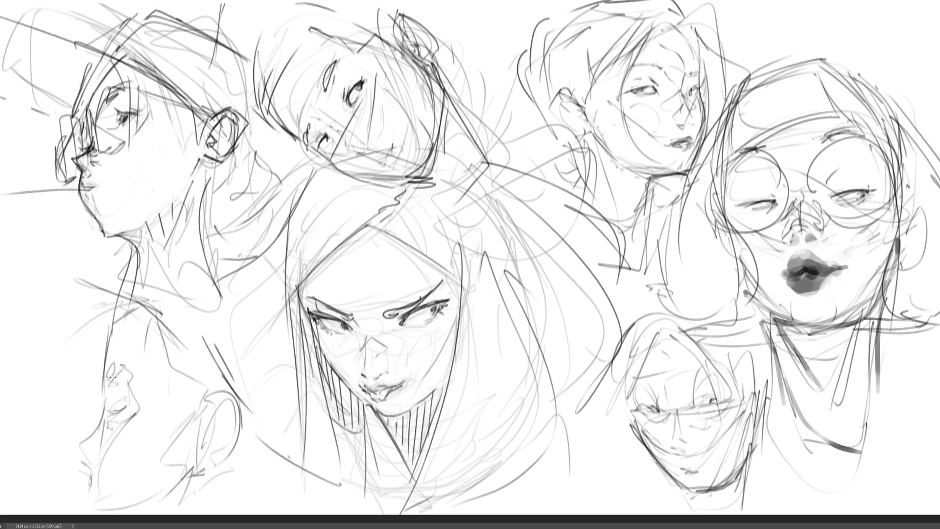
Darken the left figure's eye and the central figure's right eye and lashes, undoing an eyebrow stroke
mouse_move(101, 411)
left_mouse_down()
mouse_move(125, 408)
mouse_move(104, 413)
left_mouse_up()
mouse_move(113, 412)
left_mouse_down()
mouse_move(99, 412)
mouse_move(131, 407)
mouse_move(108, 416)
left_mouse_up()
mouse_move(109, 370)
left_mouse_down()
mouse_move(104, 382)
mouse_move(119, 361)
left_mouse_up()
left_click_drag(427, 308, 439, 319)
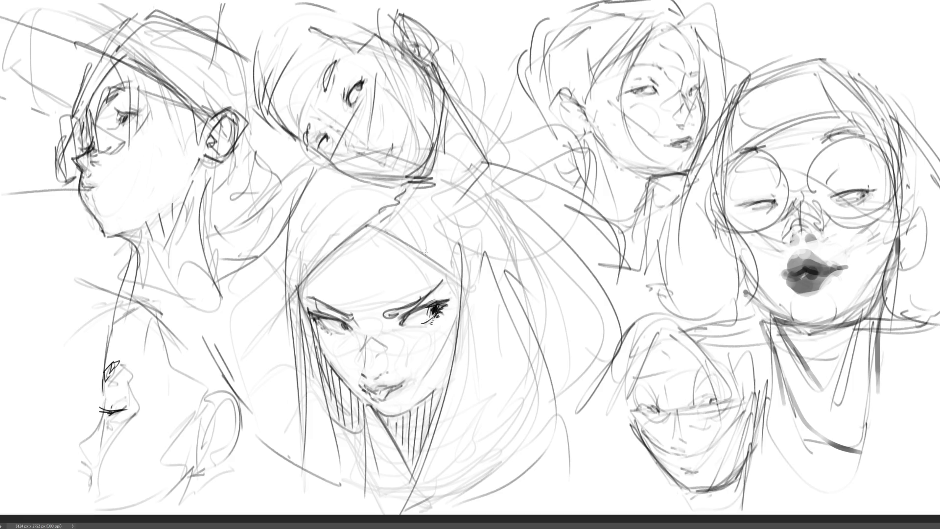
left_click_drag(431, 310, 448, 295)
left_click_drag(433, 300, 445, 297)
left_click_drag(383, 309, 433, 289)
key("ctrl+z")
key("ctrl+z")
key("ctrl+z")
Darken the bottom face's eye, sketch its brow and lips, and trace its jawline and neck
left_click_drag(648, 408, 656, 408)
left_click_drag(657, 404, 718, 398)
mouse_move(639, 369)
left_mouse_down()
mouse_move(642, 377)
mouse_move(699, 361)
left_mouse_up()
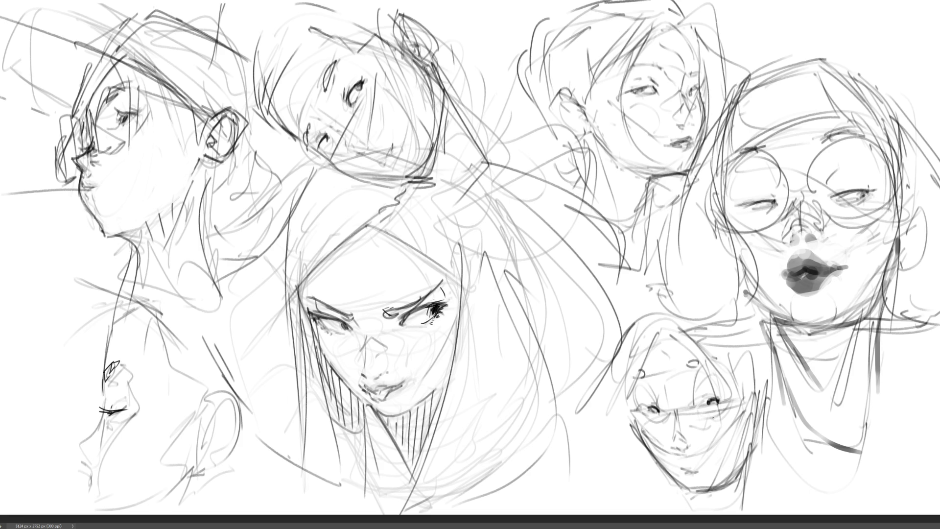
left_click_drag(680, 467, 693, 470)
mouse_move(633, 411)
left_mouse_down()
mouse_move(683, 489)
mouse_move(708, 495)
mouse_move(743, 469)
left_mouse_up()
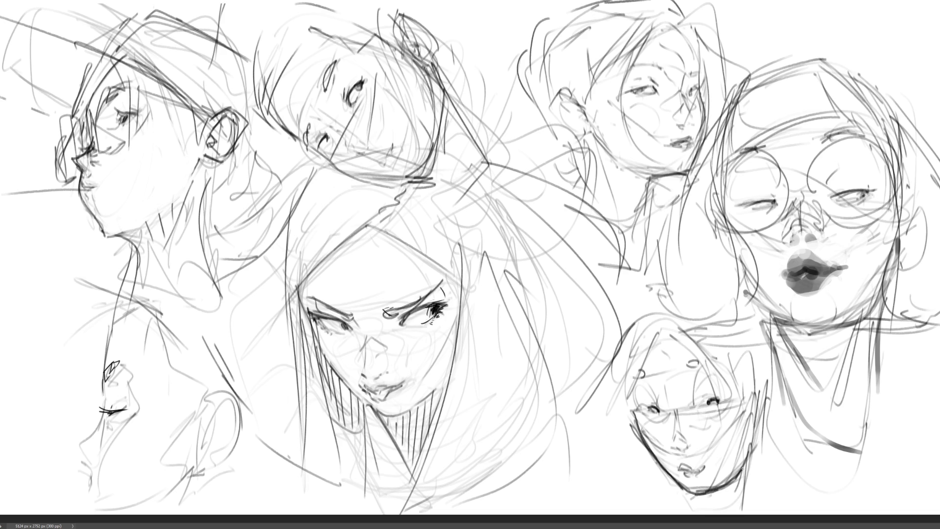
left_click_drag(757, 395, 740, 465)
left_click_drag(760, 393, 747, 466)
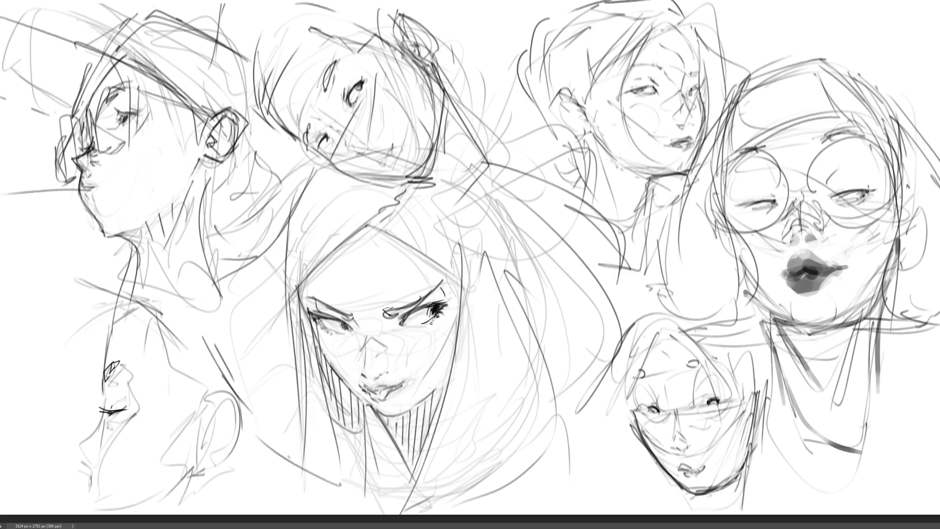
left_click_drag(669, 474, 686, 514)
left_click_drag(744, 461, 716, 514)
Hatch shading under the bottom face's chin and along the right jaw
left_click_drag(679, 487, 681, 514)
left_click_drag(684, 486, 689, 514)
mouse_move(692, 488)
left_mouse_down()
mouse_move(693, 512)
mouse_move(705, 514)
left_mouse_up()
left_click_drag(708, 489, 708, 514)
left_click_drag(713, 484, 711, 516)
mouse_move(719, 485)
left_mouse_down()
mouse_move(717, 507)
mouse_move(723, 499)
left_mouse_up()
left_click_drag(735, 475, 732, 486)
left_click_drag(748, 452, 727, 488)
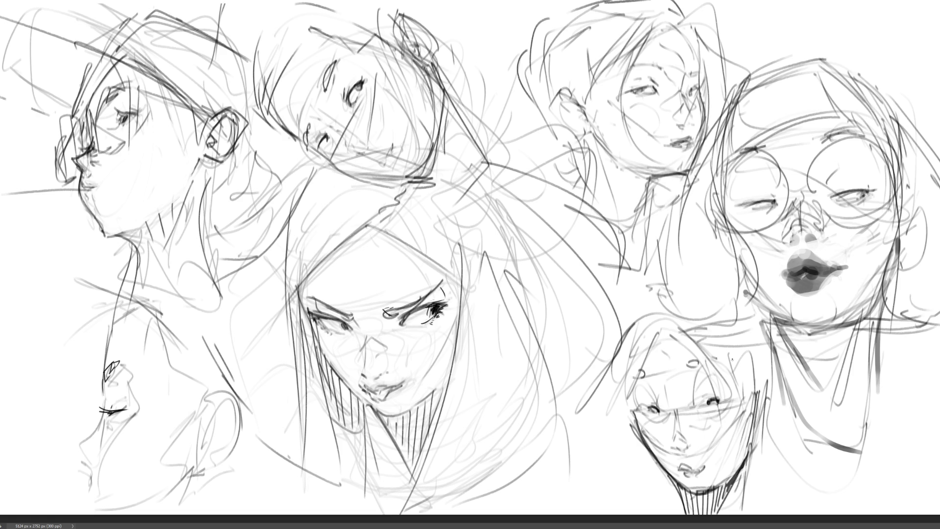
Draw long hair strands down both sides of the bottom face, undoing one stray hatch
left_click_drag(659, 314, 621, 450)
mouse_move(636, 324)
left_mouse_down()
mouse_move(613, 487)
mouse_move(636, 502)
left_mouse_up()
left_click_drag(671, 293, 740, 395)
left_click_drag(686, 334, 776, 508)
left_click_drag(734, 391, 775, 500)
left_click_drag(691, 327, 787, 504)
left_click_drag(754, 397, 762, 409)
mouse_move(757, 377)
left_mouse_down()
mouse_move(771, 392)
mouse_move(761, 431)
mouse_move(776, 379)
mouse_move(774, 412)
left_mouse_up()
key("ctrl+z")
Draw an ear on the bottom face's left side
left_click_drag(627, 404, 625, 416)
left_click_drag(621, 377, 624, 410)
left_click_drag(615, 395, 623, 410)
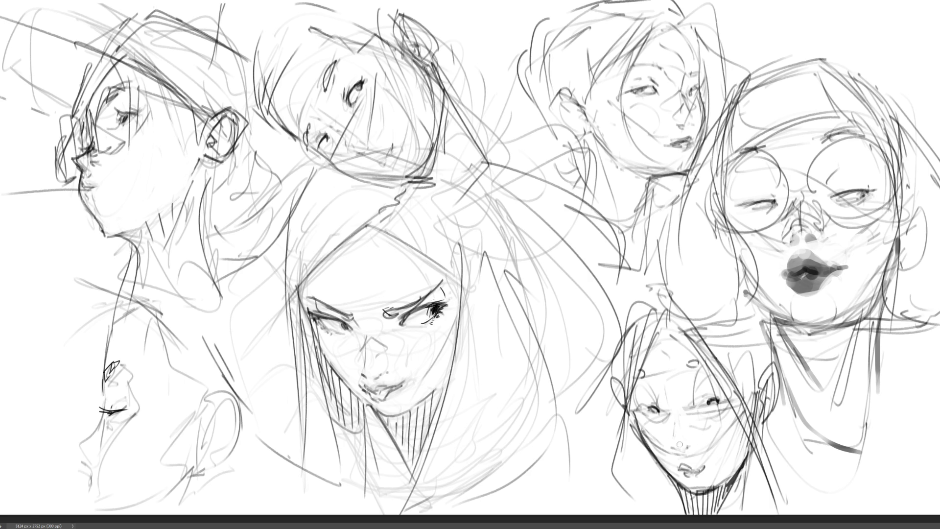
left_click_drag(670, 449, 695, 452)
Sketch the bottom face's nose and its underside, the left nostril, a brow stroke and a cheek line
left_click_drag(673, 451, 685, 452)
mouse_move(682, 451)
left_mouse_down()
mouse_move(695, 451)
mouse_move(679, 438)
left_mouse_up()
left_click_drag(649, 375, 657, 386)
mouse_move(671, 417)
left_mouse_down()
mouse_move(683, 457)
mouse_move(690, 450)
left_mouse_up()
left_click_drag(675, 439, 681, 444)
mouse_move(686, 404)
left_mouse_down()
mouse_move(694, 417)
mouse_move(666, 420)
left_mouse_up()
Hand-letter 'Bee' at the left edge with 'R' and 'B' stacked below it
mouse_move(22, 216)
left_mouse_down()
mouse_move(34, 250)
mouse_move(34, 214)
mouse_move(33, 250)
mouse_move(58, 226)
mouse_move(64, 235)
left_mouse_up()
left_click_drag(70, 225, 77, 230)
left_click_drag(30, 272, 38, 298)
left_click_drag(23, 277, 59, 297)
mouse_move(35, 329)
left_mouse_down()
mouse_move(50, 357)
mouse_move(51, 338)
left_mouse_up()
left_click_drag(51, 337, 54, 361)
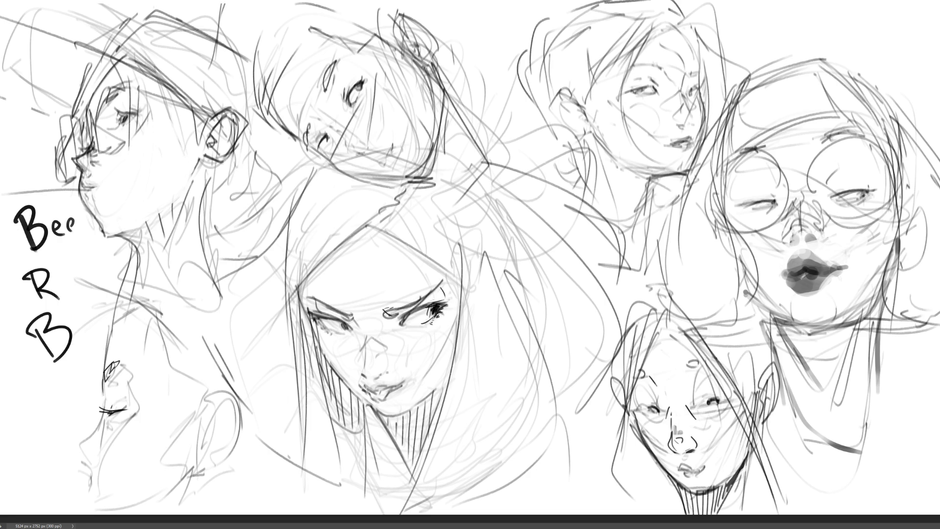
Undo the scribbled lettering strokes to leave a blank white canvas
key("ctrl+y")
key("ctrl+y")
key("ctrl+y")
key("ctrl+z")
key("ctrl+z")
key("ctrl+z")
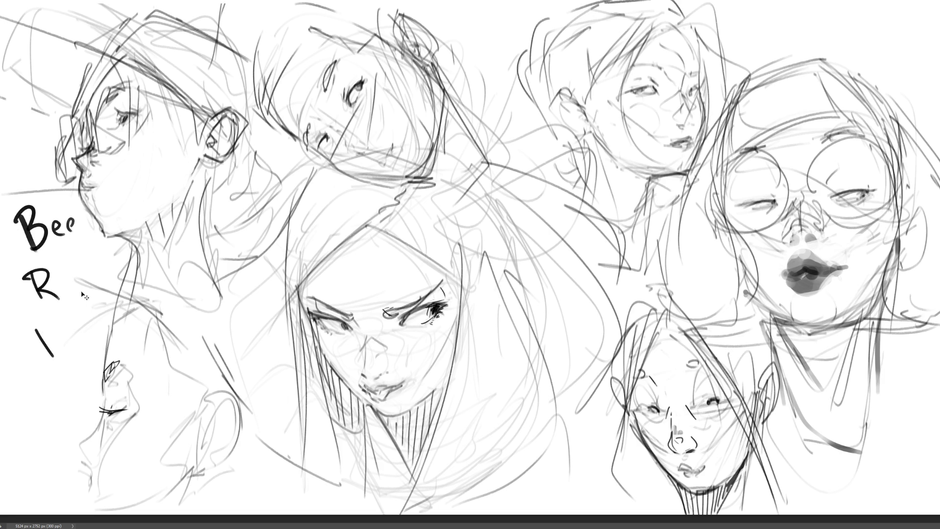
key("ctrl+z")
key("ctrl+z")
key("ctrl+z")
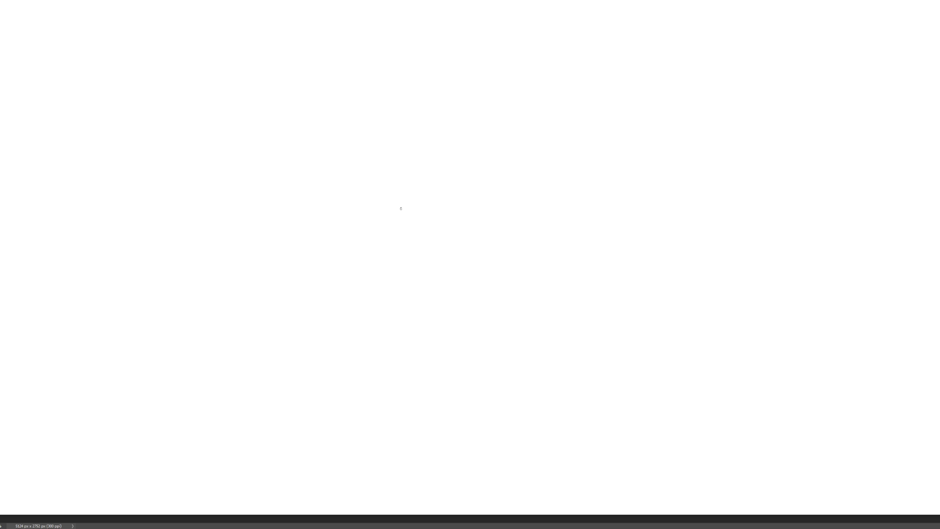
Start the left scribble with loose strokes, an oval over the head area and squiggles below
left_click_drag(171, 69, 164, 143)
mouse_move(156, 101)
left_mouse_down()
mouse_move(224, 101)
mouse_move(164, 157)
left_mouse_up()
left_click_drag(242, 78, 228, 143)
mouse_move(230, 145)
left_mouse_down()
mouse_move(175, 176)
mouse_move(225, 58)
left_mouse_up()
left_click_drag(220, 104, 218, 171)
mouse_move(171, 189)
left_mouse_down()
mouse_move(200, 232)
mouse_move(195, 286)
mouse_move(168, 324)
mouse_move(198, 284)
left_mouse_up()
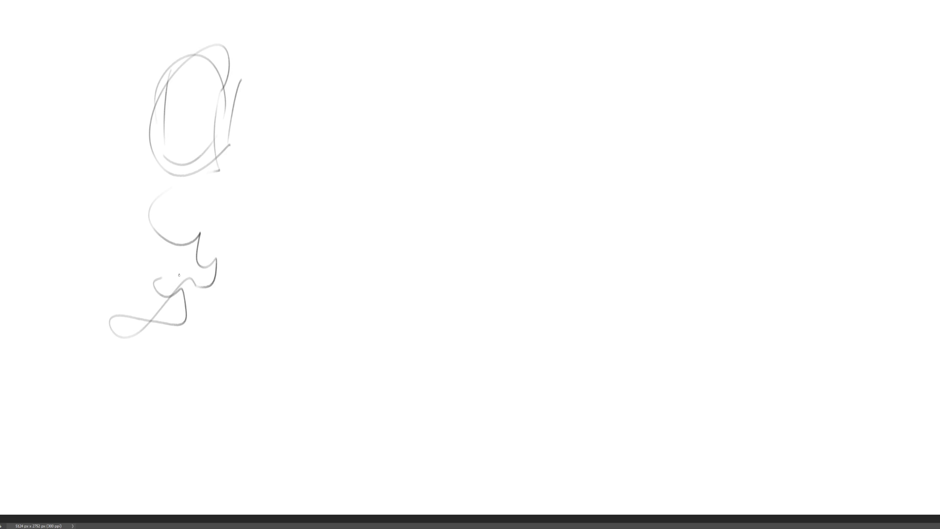
Build up the left scribble with a long loop, a big arc, side curves and a zigzag
mouse_move(223, 84)
left_mouse_down()
mouse_move(257, 256)
mouse_move(238, 365)
mouse_move(280, 200)
mouse_move(249, 212)
mouse_move(110, 180)
mouse_move(261, 235)
left_mouse_up()
mouse_move(259, 289)
left_mouse_down()
mouse_move(108, 342)
mouse_move(297, 371)
left_mouse_up()
mouse_move(260, 426)
left_mouse_down()
mouse_move(260, 135)
mouse_move(81, 333)
mouse_move(198, 453)
mouse_move(266, 113)
left_mouse_up()
left_click_drag(157, 52, 72, 133)
mouse_move(57, 170)
left_mouse_down()
mouse_move(230, 272)
mouse_move(350, 279)
left_mouse_up()
left_click_drag(343, 345, 289, 379)
mouse_move(215, 274)
left_mouse_down()
mouse_move(78, 318)
mouse_move(198, 364)
left_mouse_up()
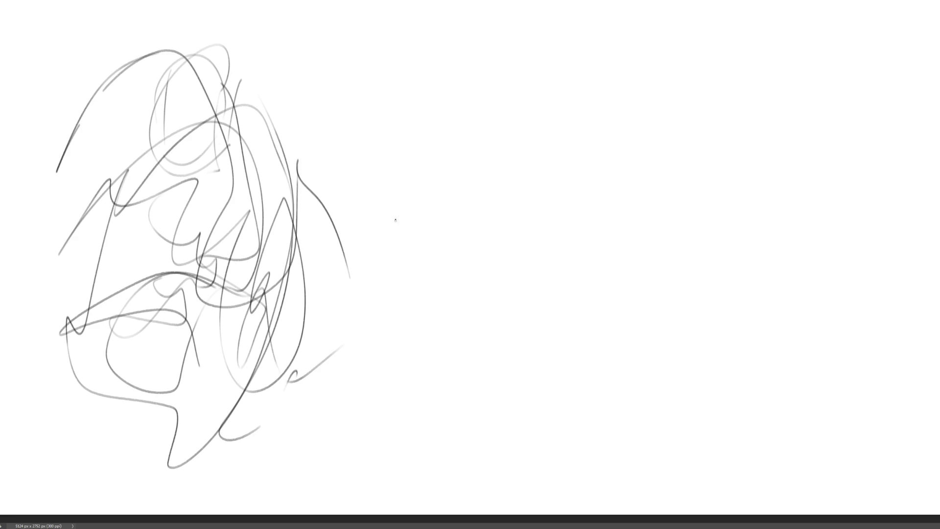
Scribble the middle sketch with zigzags and a third sketch at the right
mouse_move(422, 97)
left_mouse_down()
mouse_move(455, 74)
mouse_move(491, 122)
mouse_move(443, 119)
mouse_move(529, 256)
mouse_move(546, 230)
mouse_move(536, 319)
mouse_move(615, 323)
mouse_move(527, 291)
mouse_move(455, 91)
mouse_move(492, 69)
left_mouse_up()
left_click_drag(526, 47, 458, 69)
mouse_move(629, 51)
left_mouse_down()
mouse_move(551, 105)
mouse_move(548, 235)
left_mouse_up()
mouse_move(548, 235)
left_mouse_down()
mouse_move(469, 241)
mouse_move(535, 120)
mouse_move(346, 151)
mouse_move(370, 319)
mouse_move(454, 423)
mouse_move(570, 173)
mouse_move(607, 286)
mouse_move(541, 376)
left_mouse_up()
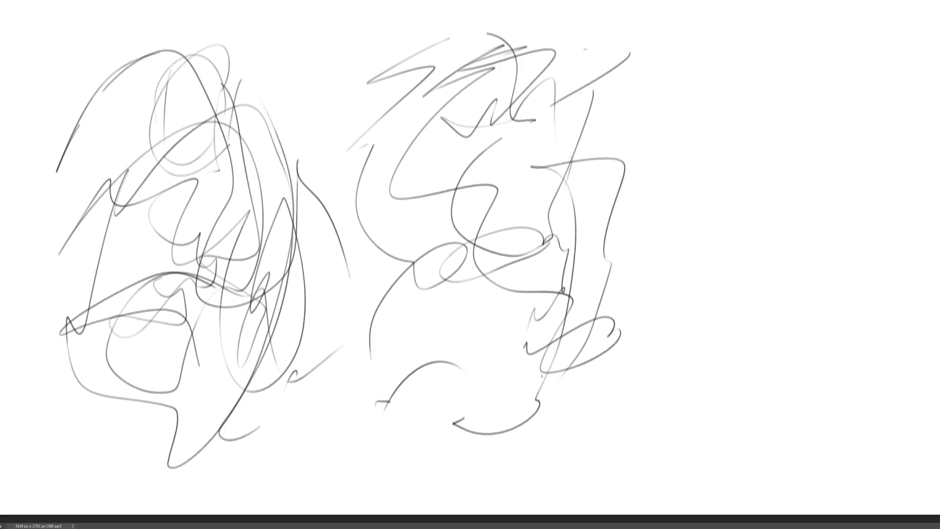
mouse_move(745, 66)
left_mouse_down()
mouse_move(818, 116)
mouse_move(813, 129)
left_mouse_up()
mouse_move(705, 169)
left_mouse_down()
mouse_move(830, 115)
mouse_move(860, 221)
mouse_move(693, 204)
mouse_move(791, 45)
mouse_move(705, 249)
mouse_move(744, 328)
mouse_move(875, 176)
mouse_move(788, 126)
mouse_move(806, 360)
mouse_move(688, 303)
mouse_move(725, 440)
mouse_move(901, 208)
mouse_move(891, 257)
mouse_move(756, 245)
mouse_move(810, 442)
left_mouse_up()
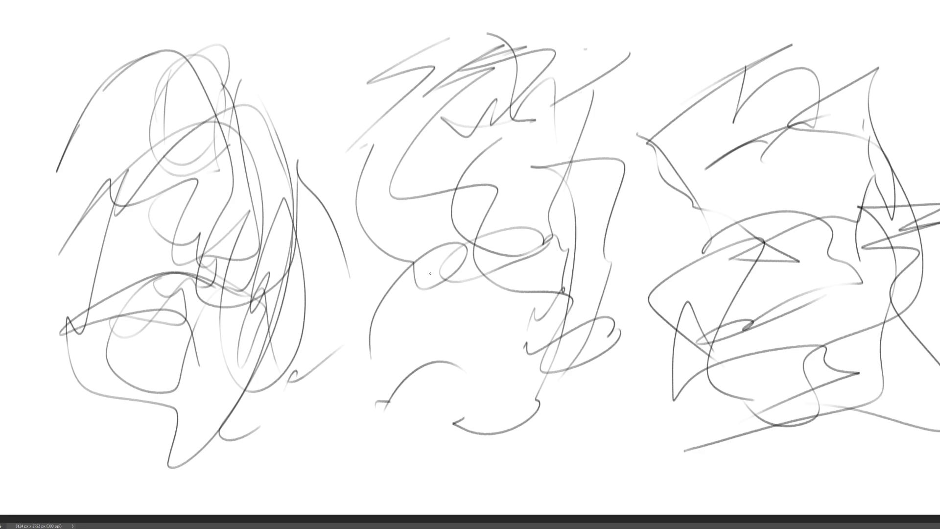
Label the three sketches with circled numbers 1, 2 and 3
left_click_drag(252, 49, 255, 62)
left_click(273, 54)
left_click_drag(599, 18, 607, 30)
left_click_drag(614, 15, 615, 15)
left_click_drag(831, 24, 834, 41)
left_click_drag(851, 24, 851, 26)
left_click_drag(622, 379, 592, 387)
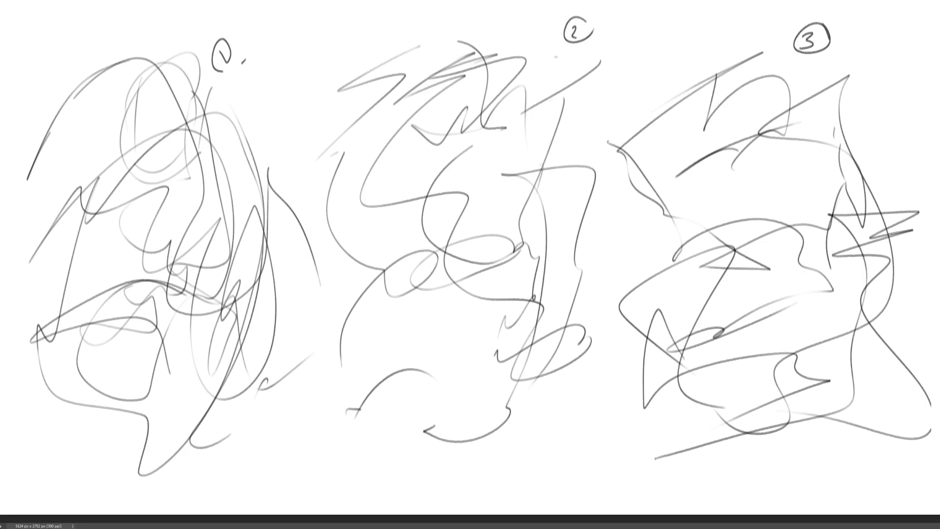
Partly erase the third scribble into a faint guide and begin a head stroke at its top
mouse_move(798, 132)
left_mouse_down()
mouse_move(797, 116)
mouse_move(750, 419)
mouse_move(776, 279)
mouse_move(832, 489)
left_mouse_up()
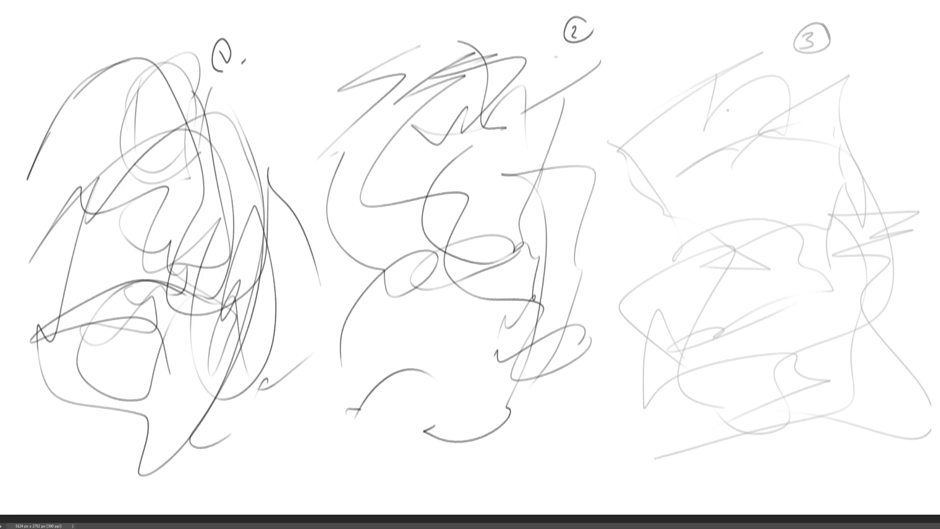
mouse_move(752, 72)
left_mouse_down()
mouse_move(727, 115)
mouse_move(781, 49)
mouse_move(754, 70)
mouse_move(795, 70)
mouse_move(798, 92)
mouse_move(706, 126)
left_mouse_up()
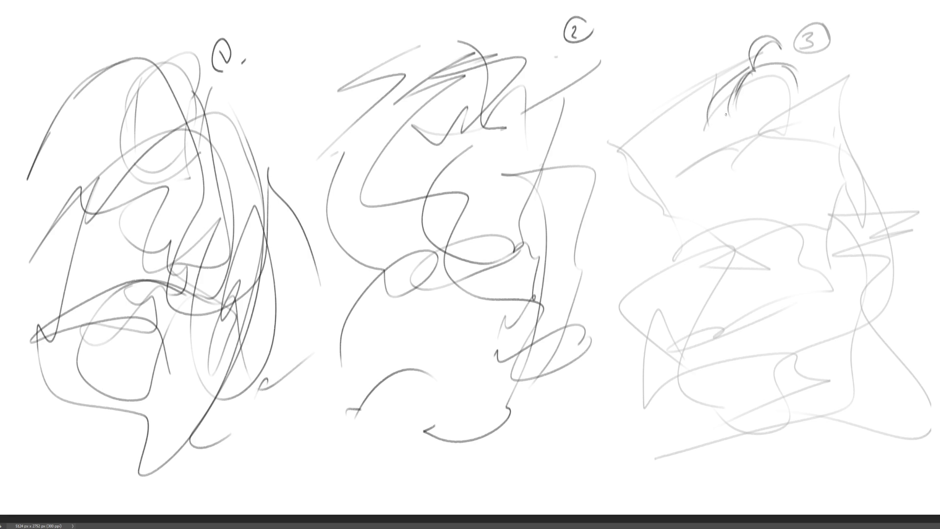
Sketch hair strands by the head and a raised right hand with a hanging teardrop shape
mouse_move(782, 84)
left_mouse_down()
mouse_move(759, 135)
mouse_move(783, 140)
left_mouse_up()
left_click_drag(795, 101, 788, 140)
mouse_move(848, 91)
left_mouse_down()
mouse_move(844, 129)
mouse_move(836, 120)
mouse_move(840, 135)
mouse_move(859, 139)
mouse_move(852, 218)
left_mouse_up()
mouse_move(844, 136)
left_mouse_down()
mouse_move(894, 229)
mouse_move(861, 221)
mouse_move(870, 188)
mouse_move(887, 256)
left_mouse_up()
left_click_drag(916, 192, 881, 280)
left_click_drag(840, 160, 835, 256)
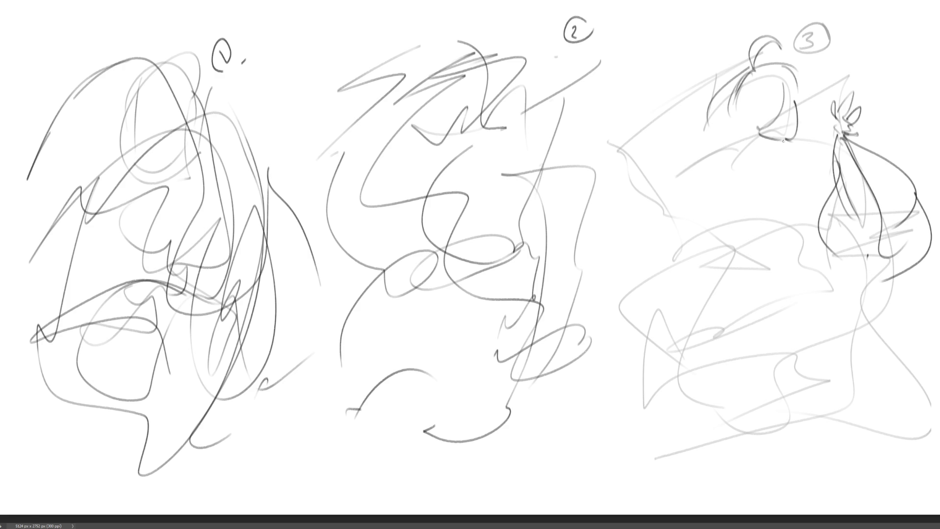
left_click_drag(806, 101, 803, 155)
left_click_drag(809, 92, 820, 155)
left_click_drag(857, 127, 872, 145)
Draw the raised left arm with fingers, facial features, jawline and torso outline
mouse_move(706, 76)
left_mouse_down()
mouse_move(701, 148)
mouse_move(654, 201)
left_mouse_up()
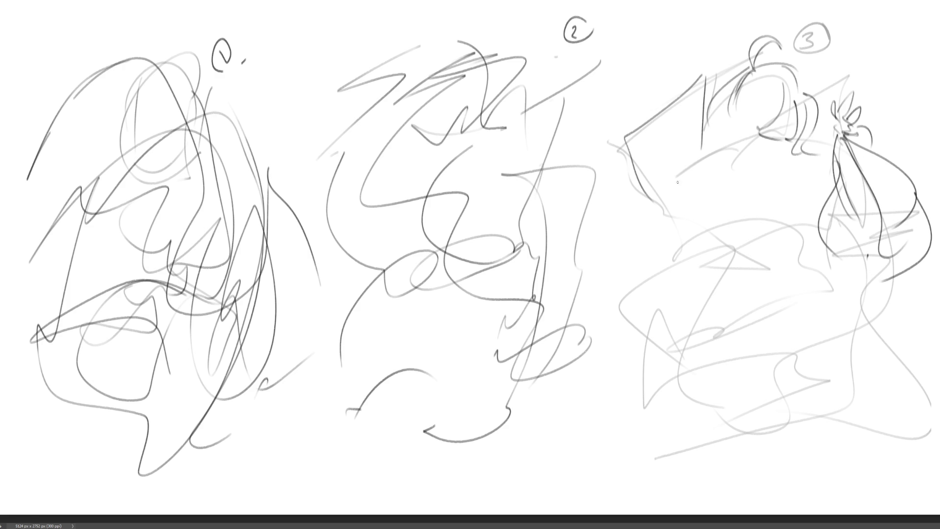
mouse_move(703, 78)
left_mouse_down()
mouse_move(713, 54)
mouse_move(731, 56)
mouse_move(728, 48)
mouse_move(704, 99)
mouse_move(775, 85)
left_mouse_up()
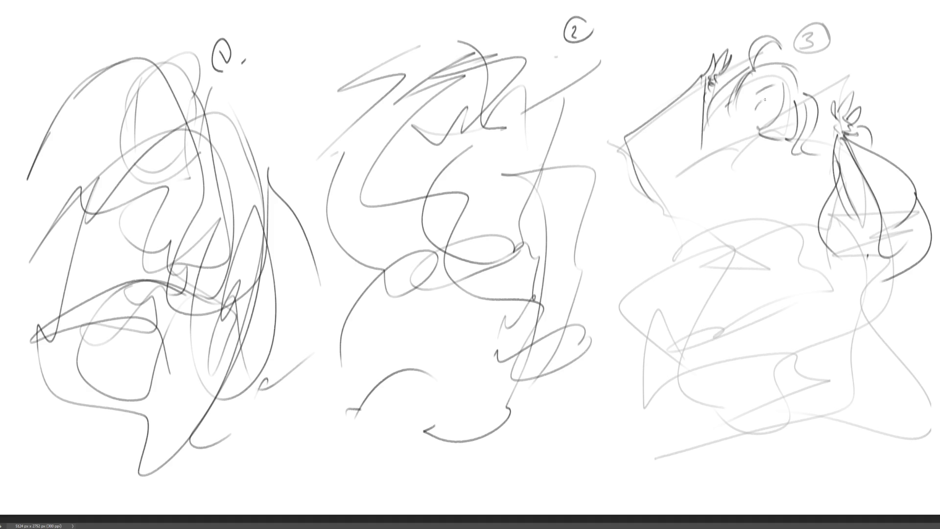
left_click_drag(728, 120, 729, 117)
left_click_drag(806, 98, 812, 115)
mouse_move(739, 129)
left_mouse_down()
mouse_move(729, 155)
mouse_move(761, 152)
left_mouse_up()
left_click_drag(776, 141, 779, 236)
mouse_move(779, 154)
left_mouse_down()
mouse_move(813, 144)
mouse_move(832, 156)
mouse_move(798, 231)
left_mouse_up()
left_click_drag(793, 245, 803, 254)
Sweep the left arm down and add shoulder, neck, collar and chest lines
mouse_move(726, 155)
left_mouse_down()
mouse_move(687, 158)
mouse_move(644, 182)
left_mouse_up()
left_click_drag(722, 135, 600, 190)
left_click_drag(686, 152, 734, 156)
left_click_drag(801, 134, 766, 174)
left_click_drag(777, 182, 778, 194)
left_click_drag(712, 151, 664, 250)
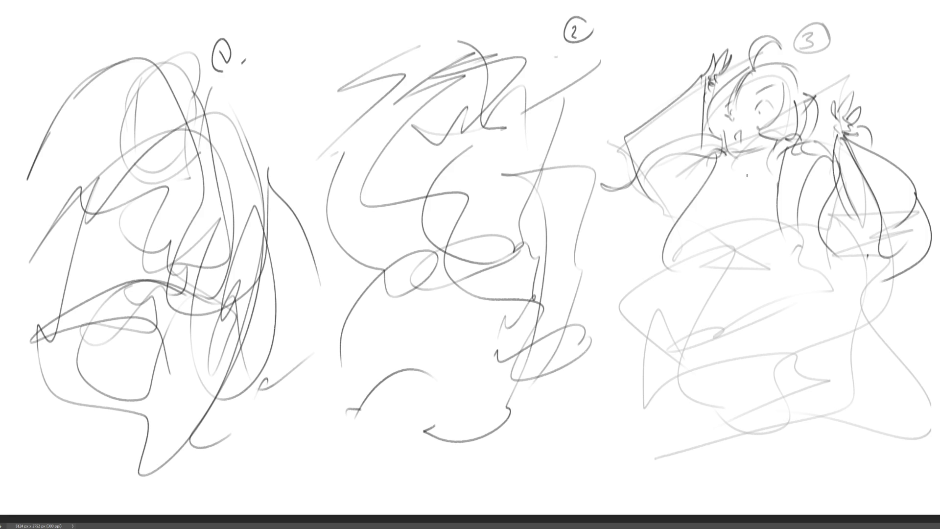
mouse_move(744, 151)
left_mouse_down()
mouse_move(741, 163)
mouse_move(759, 171)
left_mouse_up()
mouse_move(773, 149)
left_mouse_down()
mouse_move(759, 191)
mouse_move(733, 177)
mouse_move(762, 170)
left_mouse_up()
mouse_move(772, 165)
left_mouse_down()
mouse_move(754, 184)
mouse_move(729, 182)
left_mouse_up()
mouse_move(768, 167)
left_mouse_down()
mouse_move(705, 225)
mouse_move(768, 186)
mouse_move(700, 242)
left_mouse_up()
mouse_move(712, 190)
left_mouse_down()
mouse_move(779, 231)
mouse_move(743, 247)
mouse_move(768, 233)
mouse_move(767, 251)
left_mouse_up()
left_click_drag(723, 244, 724, 264)
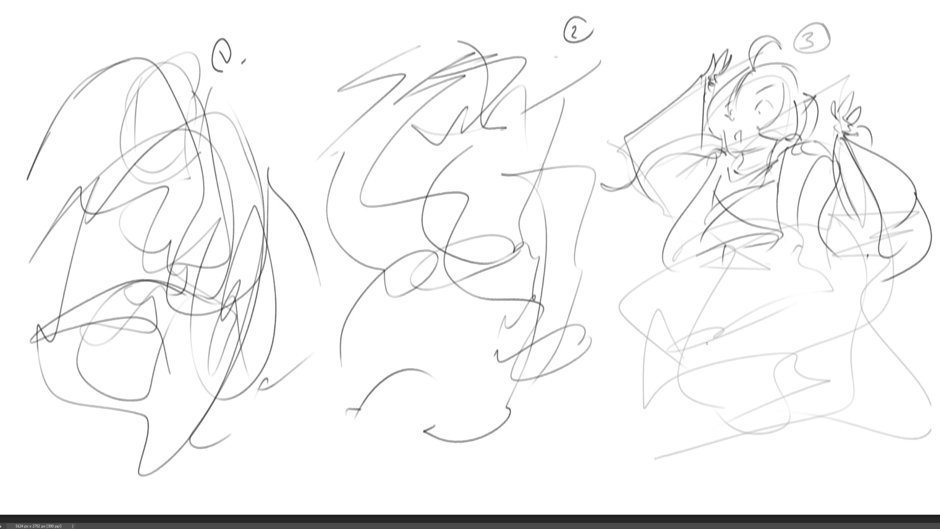
Add long hair curves sweeping right, outline the head top and darken the eye line
mouse_move(812, 82)
left_mouse_down()
mouse_move(828, 152)
mouse_move(936, 223)
mouse_move(934, 236)
left_mouse_up()
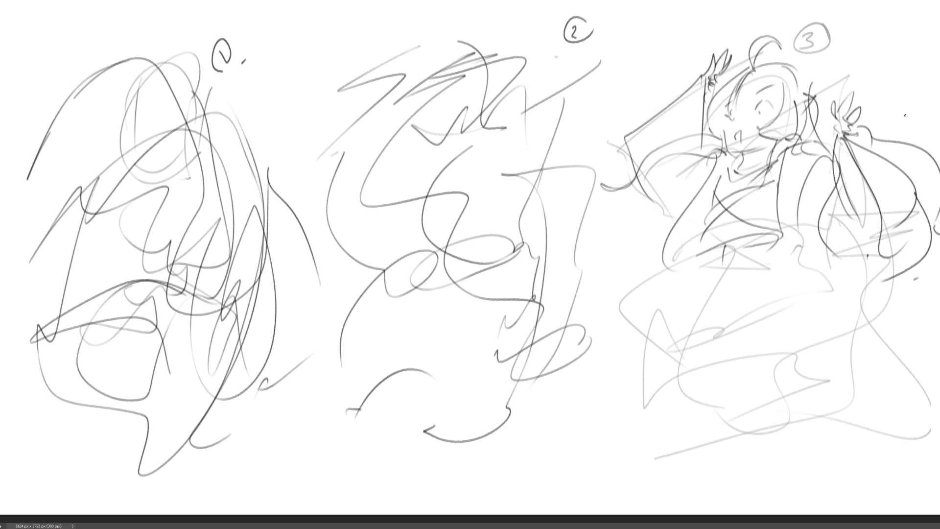
left_click_drag(877, 135, 939, 112)
left_click_drag(929, 283, 917, 299)
mouse_move(791, 63)
left_mouse_down()
mouse_move(835, 98)
mouse_move(832, 131)
left_mouse_up()
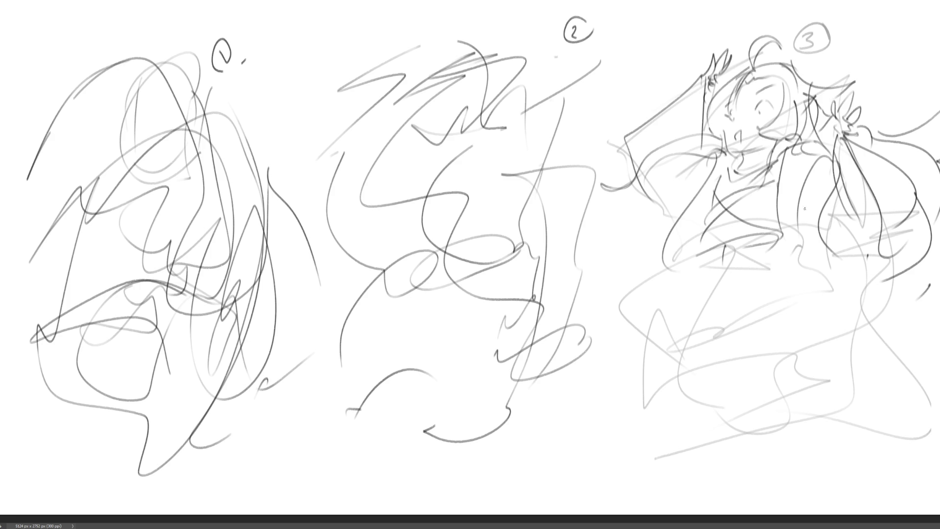
mouse_move(743, 88)
left_mouse_down()
mouse_move(781, 71)
mouse_move(816, 114)
left_mouse_up()
Hatch diagonal strokes across the waist and lower body, redoing one misplaced stroke
left_click_drag(702, 270, 756, 247)
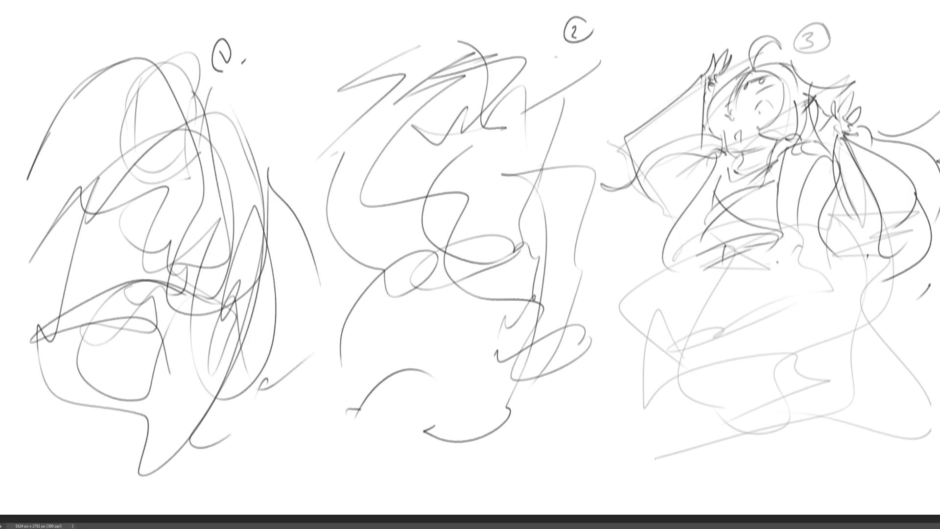
left_click_drag(704, 271, 775, 248)
left_click_drag(698, 284, 716, 273)
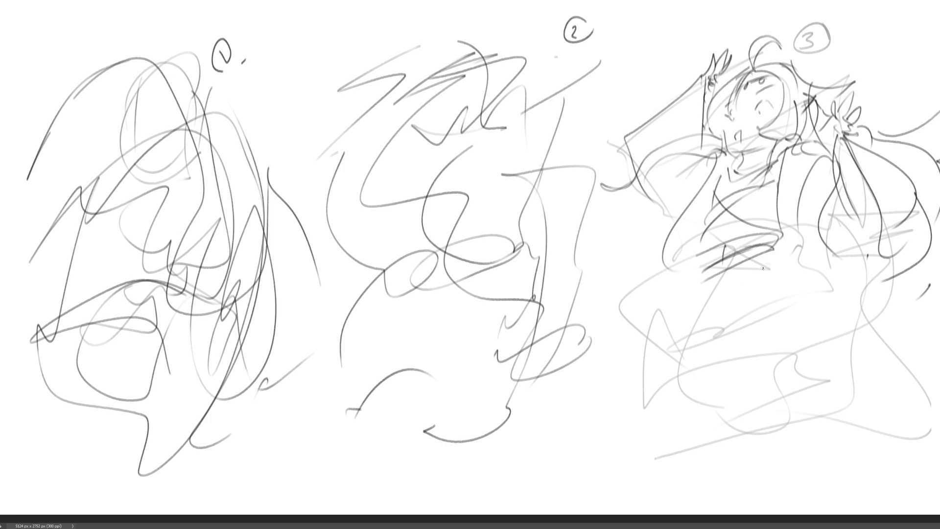
mouse_move(781, 254)
left_mouse_down()
mouse_move(685, 346)
mouse_move(691, 358)
left_mouse_up()
mouse_move(687, 286)
left_mouse_down()
mouse_move(710, 297)
mouse_move(683, 302)
mouse_move(795, 287)
left_mouse_up()
key("ctrl+z")
left_click_drag(726, 297, 793, 293)
left_click_drag(724, 309, 802, 297)
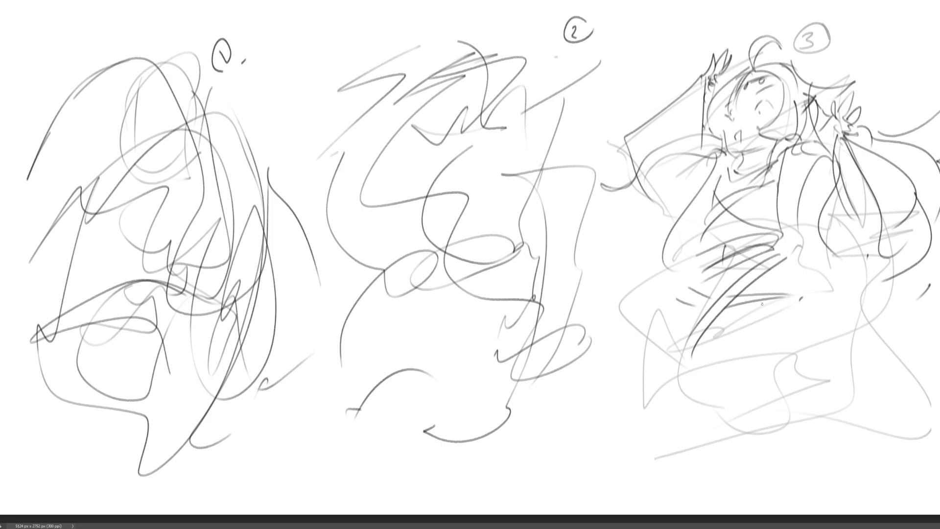
left_click_drag(709, 327, 753, 302)
Outline the skirt, legs and hem, ending in a pointed skirt tail
mouse_move(787, 265)
left_mouse_down()
mouse_move(831, 322)
mouse_move(830, 372)
left_mouse_up()
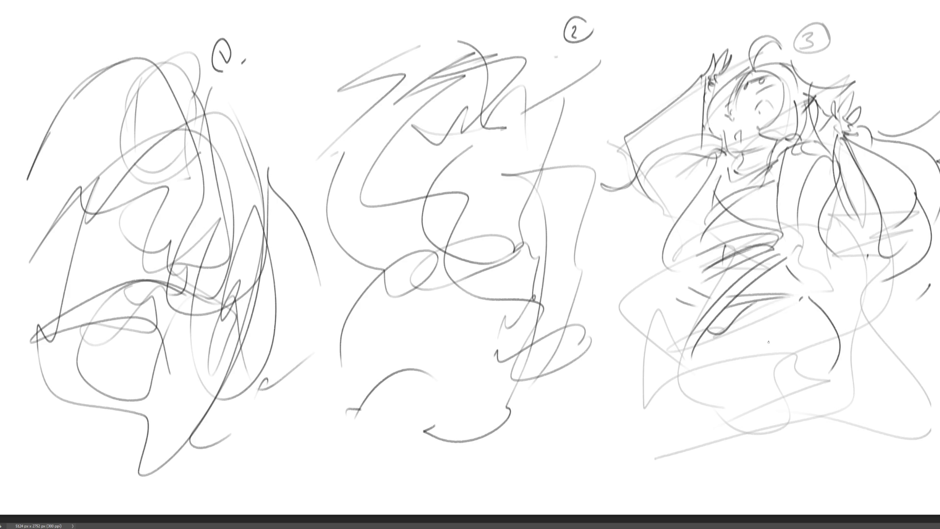
left_click_drag(774, 308, 727, 380)
left_click_drag(833, 362, 772, 442)
left_click_drag(760, 316, 733, 422)
mouse_move(739, 435)
left_mouse_down()
mouse_move(757, 445)
mouse_move(864, 410)
mouse_move(880, 417)
left_mouse_up()
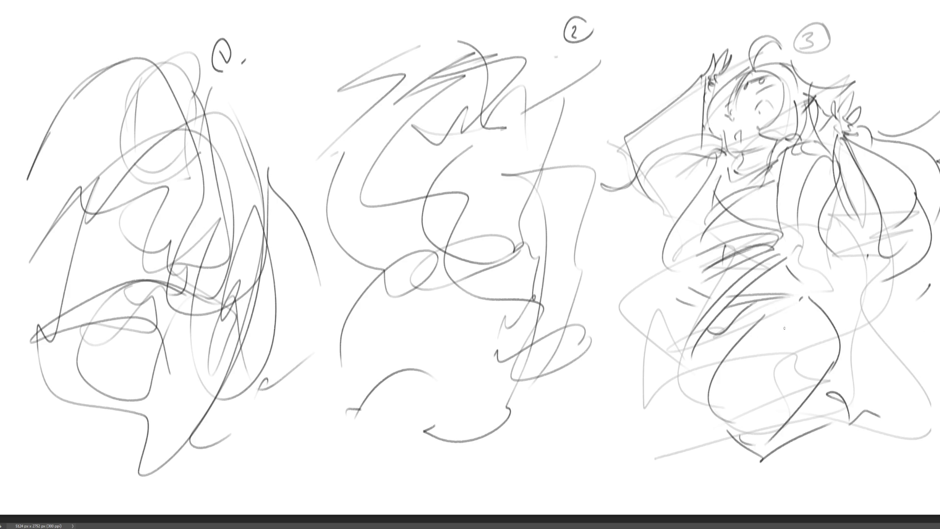
mouse_move(697, 301)
left_mouse_down()
mouse_move(701, 412)
mouse_move(684, 440)
left_mouse_up()
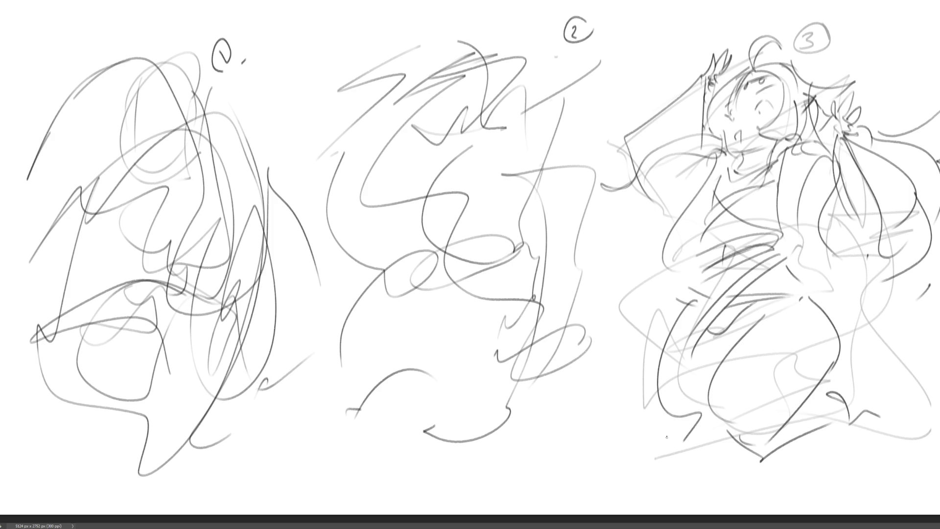
mouse_move(656, 399)
left_mouse_down()
mouse_move(606, 506)
mouse_move(692, 442)
left_mouse_up()
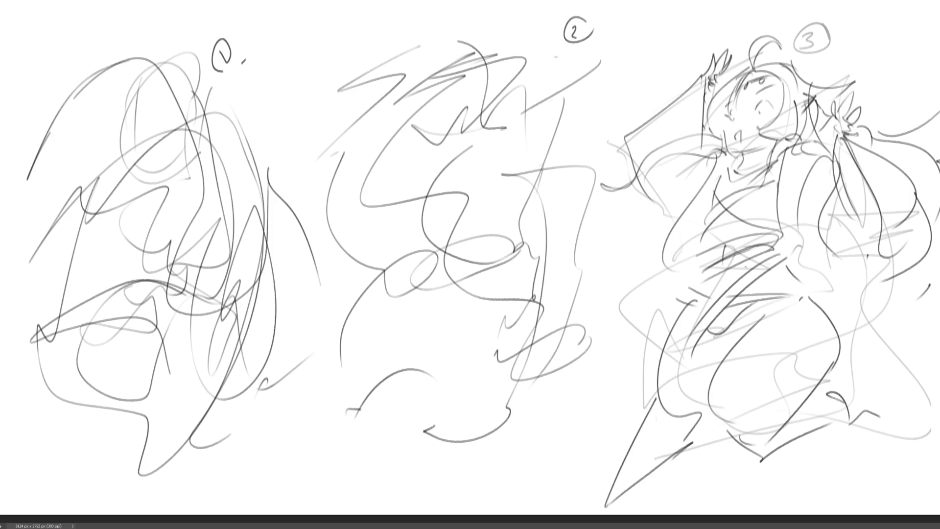
Draw the flowing right sleeve, the left body edge and a V-shaped left sleeve
mouse_move(780, 200)
left_mouse_down()
mouse_move(782, 247)
mouse_move(809, 296)
mouse_move(939, 308)
left_mouse_up()
left_click_drag(937, 404, 899, 428)
left_click_drag(859, 282, 939, 276)
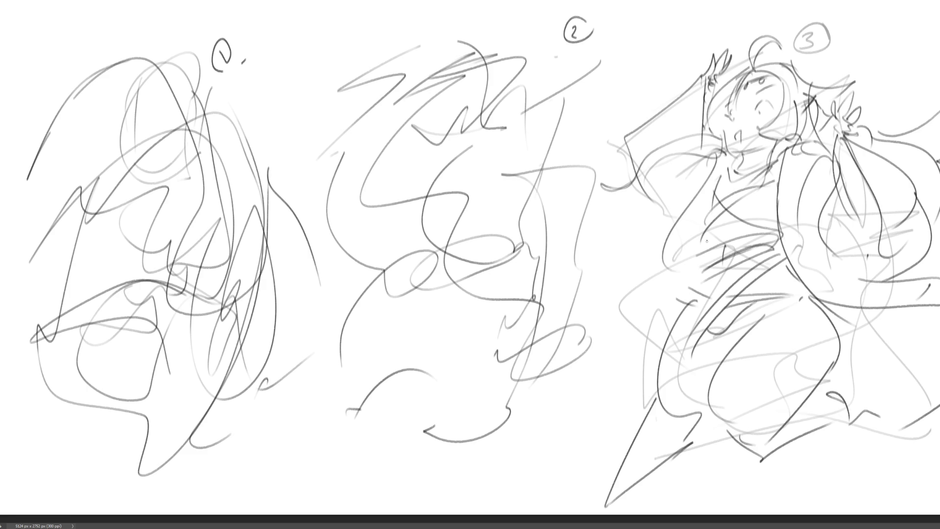
left_click_drag(704, 231, 664, 355)
mouse_move(656, 390)
left_mouse_down()
mouse_move(630, 363)
mouse_move(663, 255)
left_mouse_up()
left_click_drag(594, 338, 615, 365)
left_click_drag(665, 226, 651, 282)
left_click_drag(665, 193, 651, 220)
left_click_drag(726, 130, 677, 219)
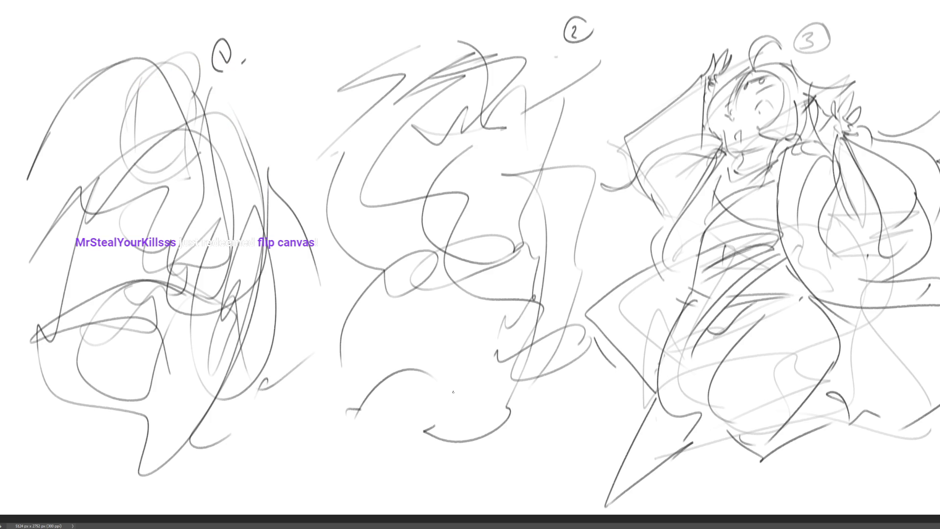
key("h")
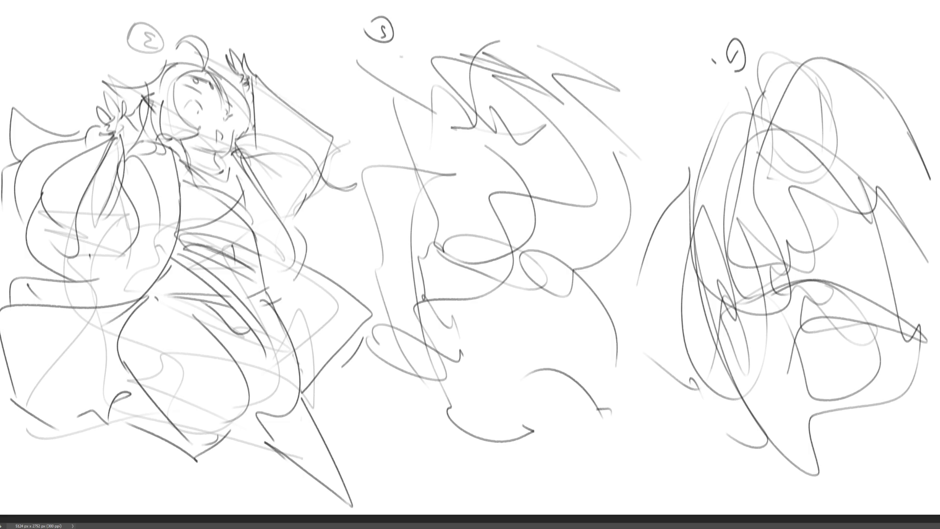
Fade out the rightmost scribble sketch with the eraser
mouse_move(829, 126)
left_mouse_down()
mouse_move(808, 367)
mouse_move(839, 126)
mouse_move(756, 339)
left_mouse_up()
With a small brush, draw the new face's eyes and a curved stroke along its right edge
key("b")
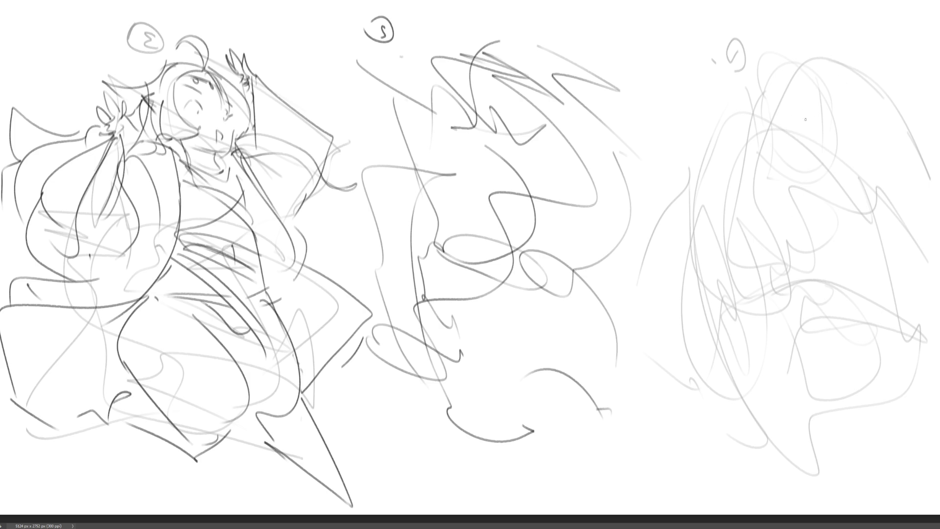
mouse_move(780, 121)
left_mouse_down()
mouse_move(802, 127)
mouse_move(790, 129)
mouse_move(802, 110)
mouse_move(824, 137)
left_mouse_up()
left_click_drag(802, 73, 832, 113)
Redraw the curved stroke beside the right eye until it fits, then add an eye and brow
key("ctrl+z")
key("ctrl+z")
left_click_drag(809, 77, 841, 116)
key("ctrl+z")
left_click_drag(809, 79, 847, 116)
key("ctrl+z")
left_click_drag(810, 77, 848, 117)
key("ctrl+z")
left_click_drag(810, 77, 855, 115)
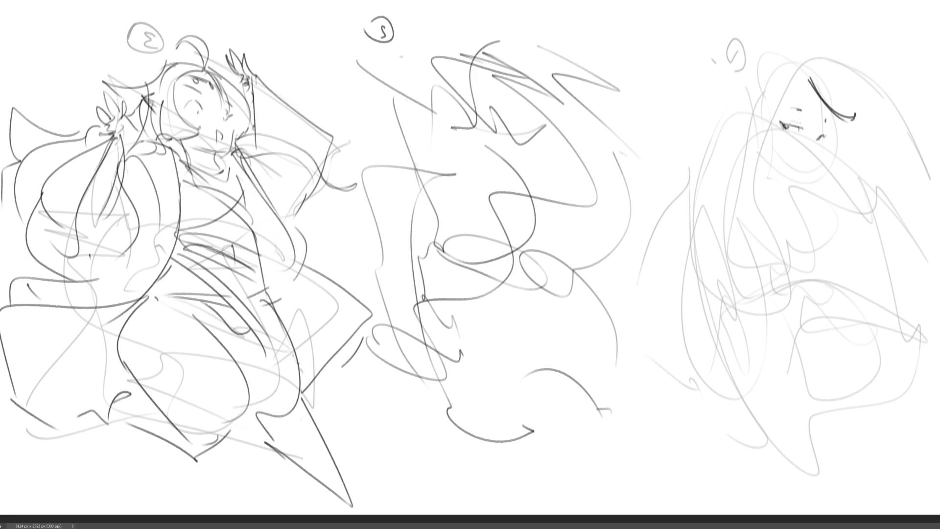
mouse_move(802, 87)
left_mouse_down()
mouse_move(814, 101)
mouse_move(811, 82)
left_mouse_up()
Add the mouth, left face outline, hairline, hair strands, chin line and a darker left eyebrow
left_click_drag(811, 137, 817, 143)
left_click_drag(772, 92, 778, 130)
left_click_drag(780, 137, 790, 142)
mouse_move(772, 107)
left_mouse_down()
mouse_move(803, 69)
mouse_move(827, 102)
left_mouse_up()
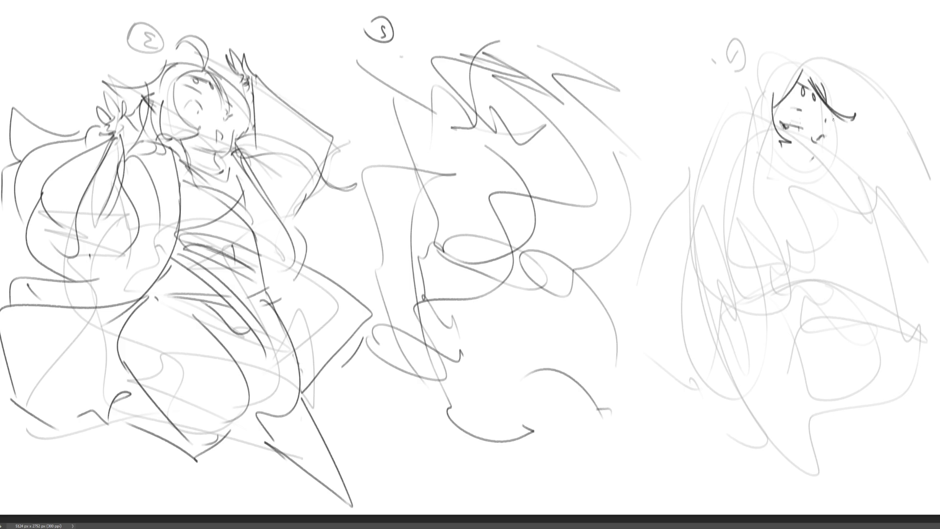
left_click_drag(824, 110, 859, 129)
mouse_move(822, 148)
left_mouse_down()
mouse_move(798, 180)
mouse_move(786, 168)
left_mouse_up()
left_click_drag(787, 108, 823, 124)
Draw an arc above the head and try a hair top and pointed elf ear, undoing both
mouse_move(789, 61)
left_mouse_down()
mouse_move(794, 53)
mouse_move(835, 57)
left_mouse_up()
key("ctrl+z")
key("ctrl+z")
mouse_move(793, 53)
left_mouse_down()
mouse_move(832, 29)
mouse_move(835, 43)
left_mouse_up()
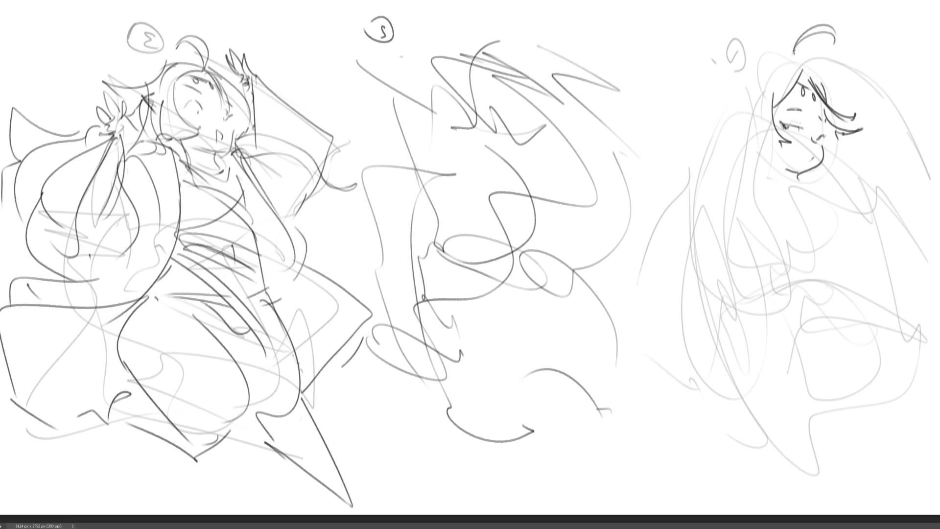
left_click_drag(751, 67, 803, 64)
key("ctrl+z")
left_click_drag(734, 97, 753, 121)
key("ctrl+z")
Draw dark hair lines along the cheek and down the left side of the face, redoing several
left_click_drag(749, 89, 780, 152)
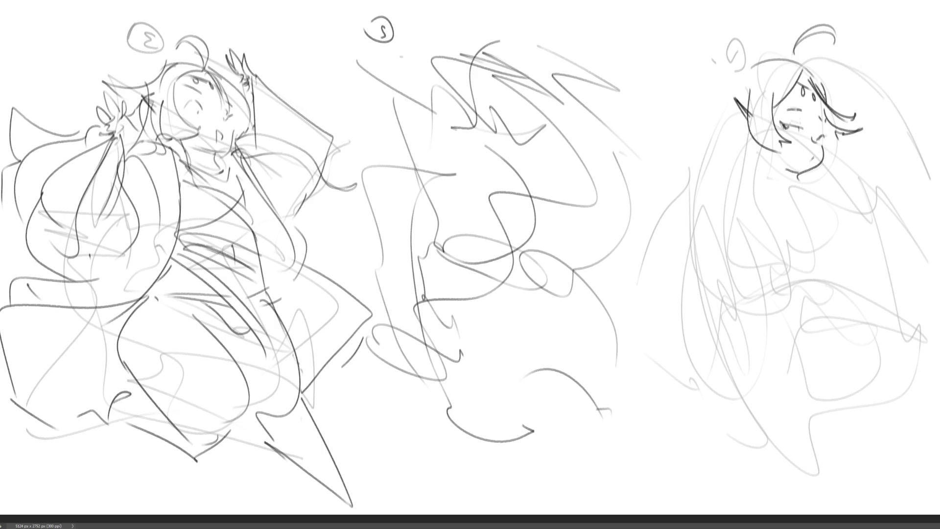
mouse_move(839, 137)
left_mouse_down()
mouse_move(861, 145)
mouse_move(832, 149)
left_mouse_up()
left_click_drag(731, 112, 807, 226)
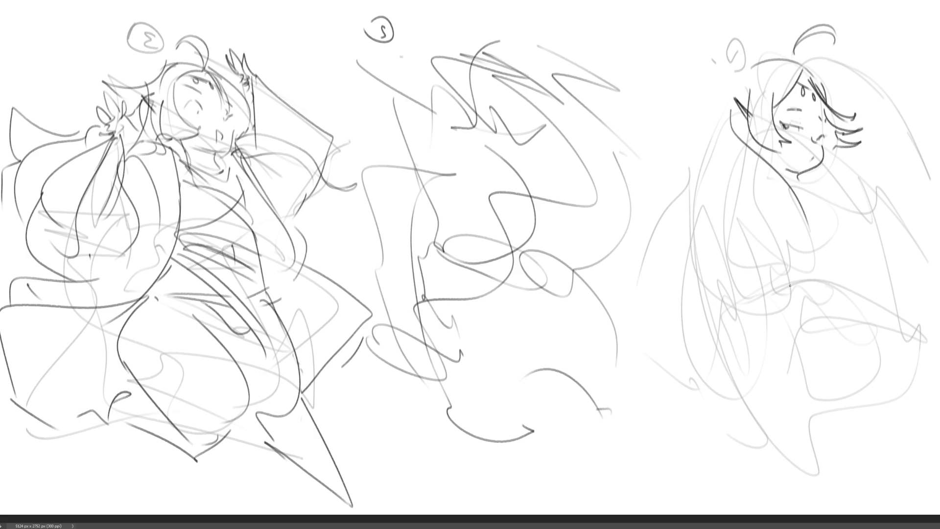
key("ctrl+z")
left_click_drag(734, 97, 832, 204)
left_click_drag(744, 116, 856, 205)
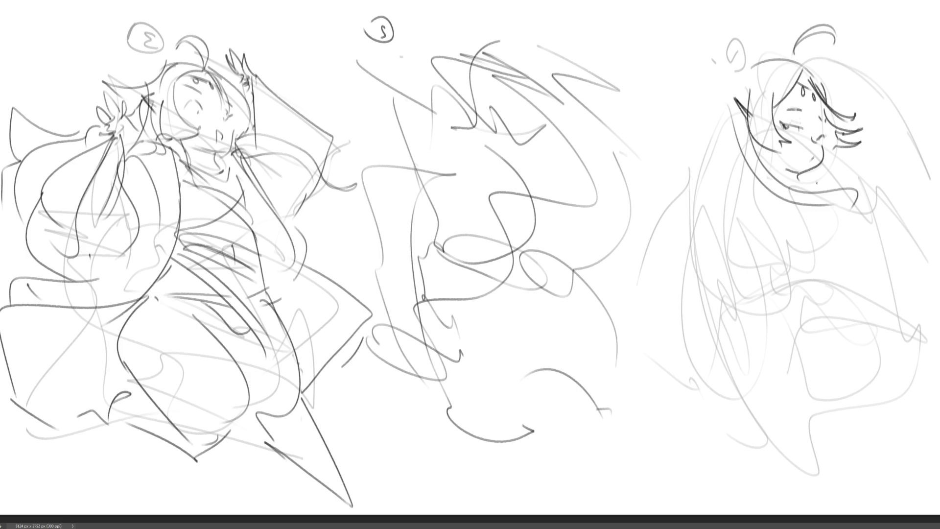
key("ctrl+z")
key("ctrl+z")
left_click_drag(739, 121, 731, 218)
key("ctrl+z")
left_click_drag(733, 120, 725, 234)
left_click_drag(755, 140, 715, 261)
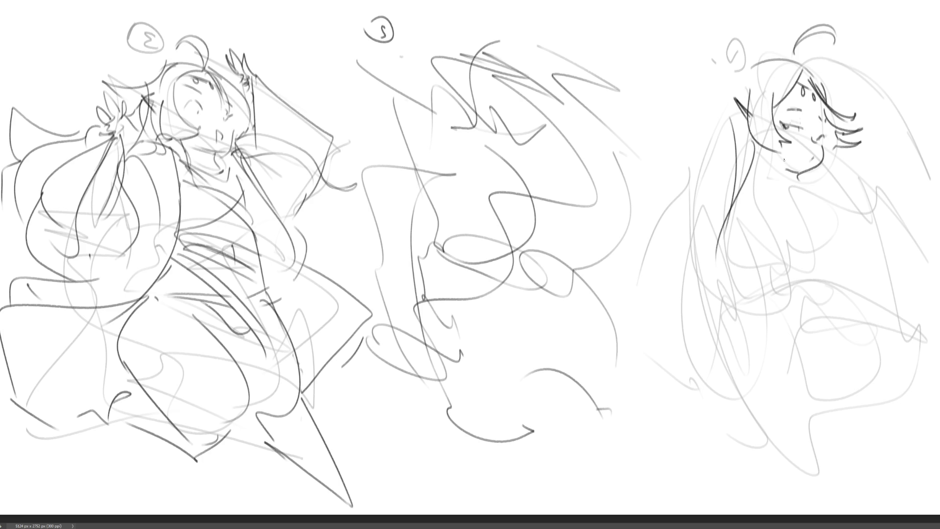
Sketch short strokes under the chin and parallel neck and collar lines on the shoulder
left_click_drag(788, 169, 776, 177)
mouse_move(754, 175)
left_mouse_down()
mouse_move(767, 191)
mouse_move(778, 184)
left_mouse_up()
left_click_drag(743, 181, 778, 215)
left_click_drag(737, 190, 765, 217)
mouse_move(780, 186)
left_mouse_down()
mouse_move(774, 213)
mouse_move(790, 199)
left_mouse_up()
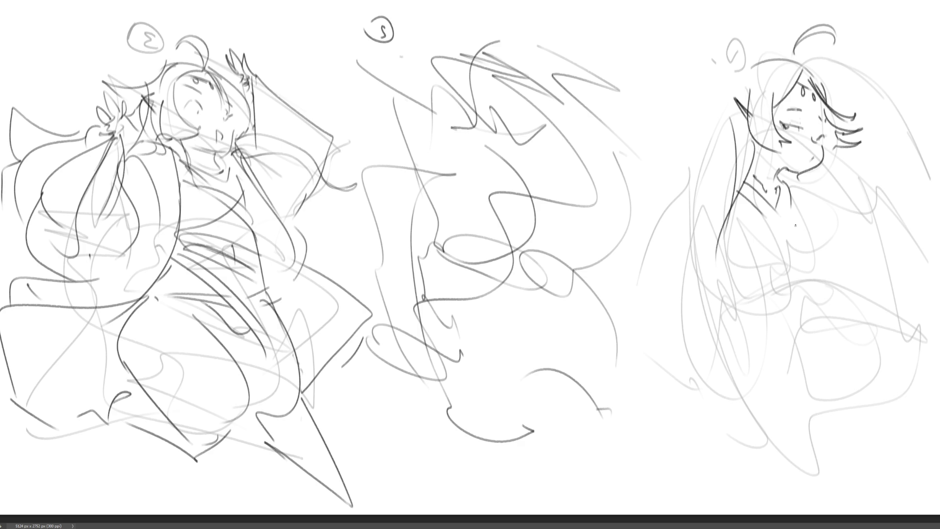
Draw a curved hair strand across the top of the right girl's head, redoing it until it fits
left_click_drag(817, 83, 865, 91)
key("ctrl+z")
left_click_drag(793, 61, 843, 96)
key("ctrl+z")
left_click_drag(797, 60, 853, 104)
key("ctrl+z")
left_click_drag(805, 64, 857, 116)
Add looping hair curves down the left side of her head, extending the hair down-left
left_click_drag(748, 60, 725, 126)
left_click_drag(750, 68, 726, 131)
key("ctrl+z")
mouse_move(750, 68)
left_mouse_down()
mouse_move(730, 82)
mouse_move(714, 126)
left_mouse_up()
key("ctrl+z")
left_click_drag(734, 74, 710, 110)
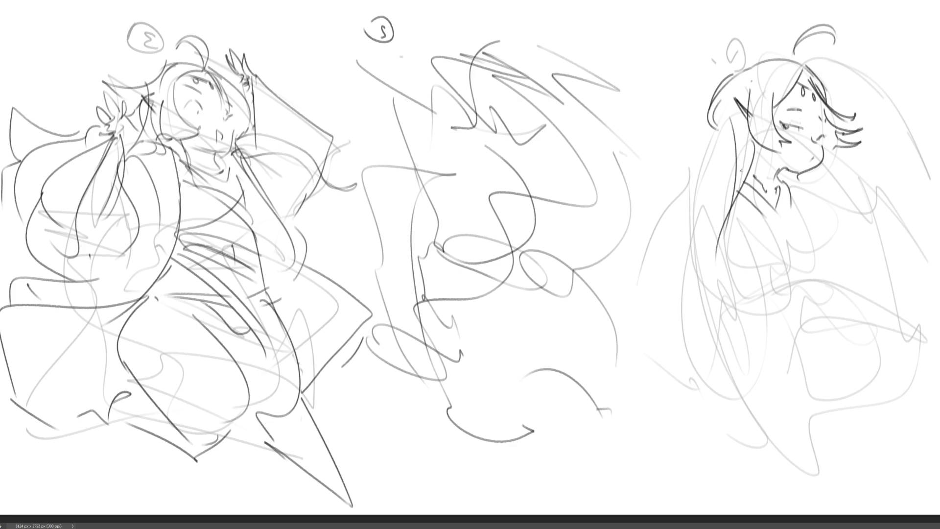
left_click_drag(706, 127, 675, 157)
Draw a short stroke under the chin and two flowing lines sweeping right from it
mouse_move(828, 162)
left_mouse_down()
mouse_move(842, 172)
mouse_move(799, 180)
left_mouse_up()
left_click_drag(779, 169, 914, 182)
left_click_drag(792, 196, 913, 169)
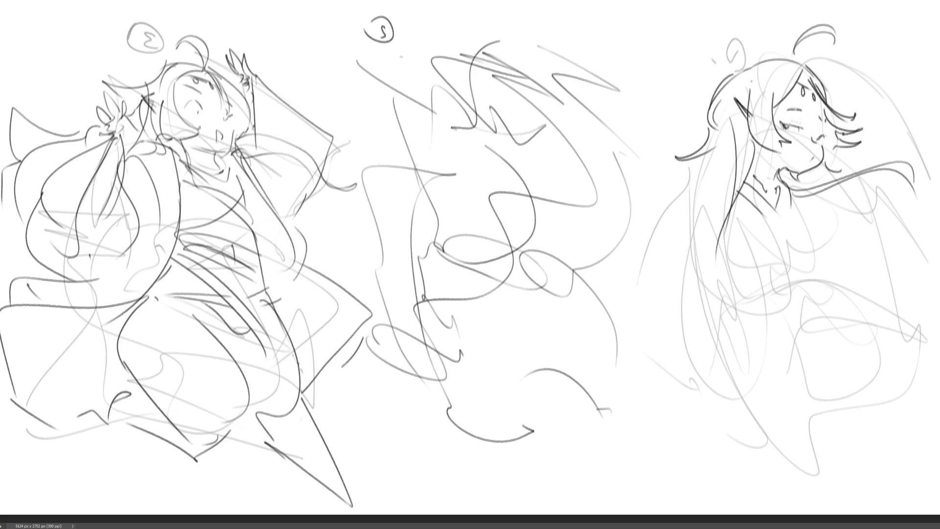
Sketch a torso line, the collar across neck and shoulder, and a V neckline
left_click_drag(739, 194, 753, 256)
left_click_drag(684, 180, 728, 186)
mouse_move(690, 182)
left_mouse_down()
mouse_move(722, 156)
mouse_move(725, 177)
left_mouse_up()
mouse_move(784, 175)
left_mouse_down()
mouse_move(804, 185)
mouse_move(806, 238)
left_mouse_up()
key("ctrl+z")
left_click_drag(794, 197, 808, 239)
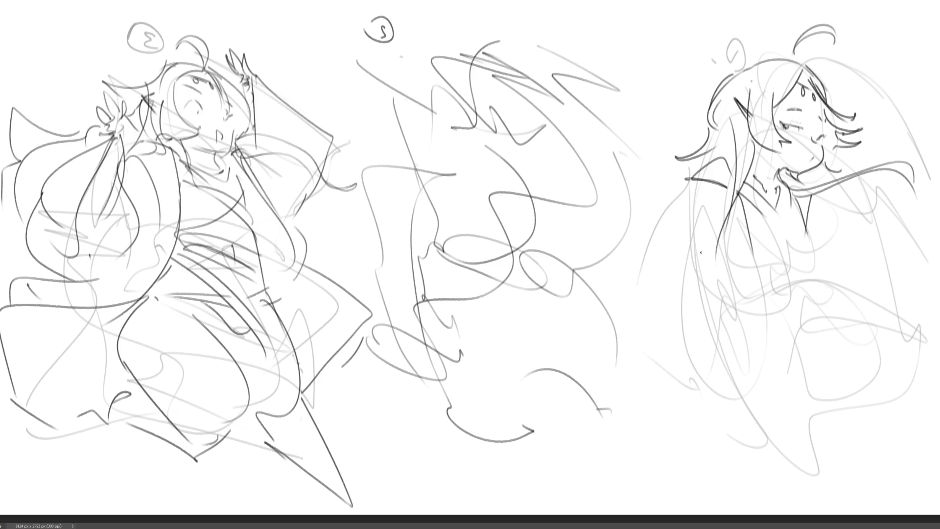
Sketch the hand and a frilled sleeve running down the right girl's arm
mouse_move(706, 213)
left_mouse_down()
mouse_move(691, 254)
mouse_move(729, 250)
mouse_move(735, 293)
left_mouse_up()
mouse_move(693, 264)
left_mouse_down()
mouse_move(696, 342)
mouse_move(718, 421)
left_mouse_up()
mouse_move(740, 300)
left_mouse_down()
mouse_move(715, 399)
mouse_move(724, 390)
left_mouse_up()
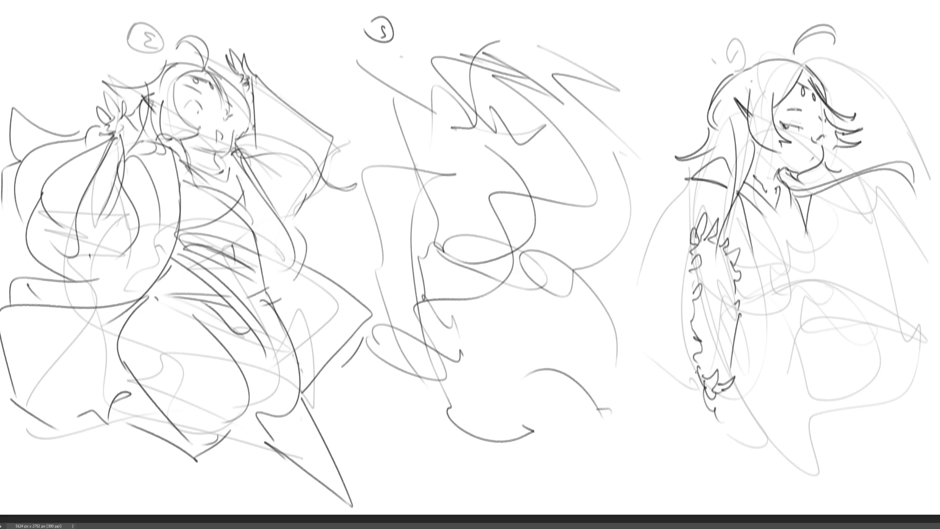
left_click_drag(706, 240, 726, 274)
left_click_drag(706, 279, 728, 275)
Add diagonal lines and long curves left of the sleeve, plus short shoulder strokes
left_click_drag(690, 246, 648, 268)
left_click_drag(684, 250, 659, 262)
mouse_move(688, 179)
left_mouse_down()
mouse_move(640, 247)
mouse_move(633, 283)
left_mouse_up()
left_click_drag(713, 200, 718, 231)
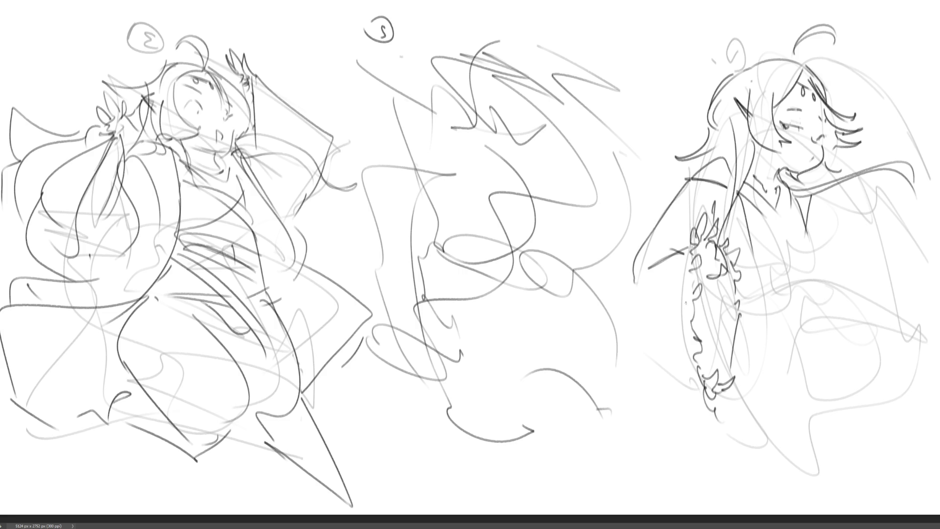
left_click_drag(632, 268, 668, 371)
mouse_move(714, 183)
left_mouse_down()
mouse_move(708, 193)
mouse_move(725, 201)
mouse_move(743, 243)
left_mouse_up()
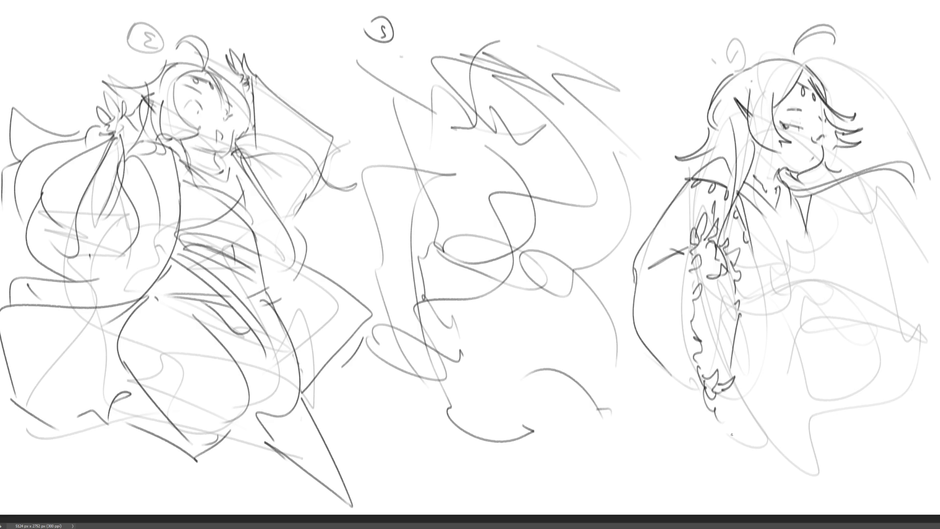
Add short shoulder strokes, a long line down-left from the shoulder, and lighten the nose mark
mouse_move(703, 156)
left_mouse_down()
mouse_move(687, 177)
mouse_move(716, 161)
left_mouse_up()
left_click_drag(704, 156, 621, 244)
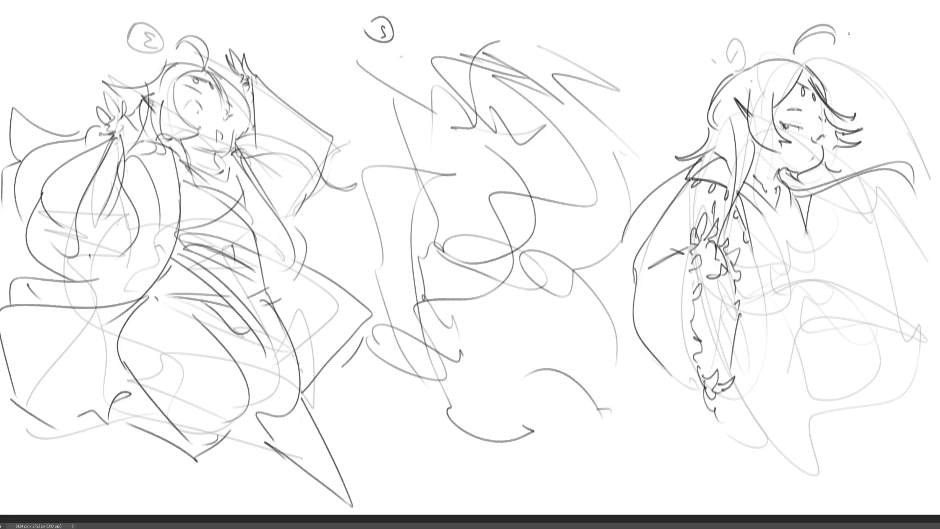
left_click_drag(823, 138, 804, 178)
Draw a short neck line, an open mouth on the face, and outline the ear
left_click_drag(775, 168, 796, 171)
left_click_drag(792, 146, 806, 158)
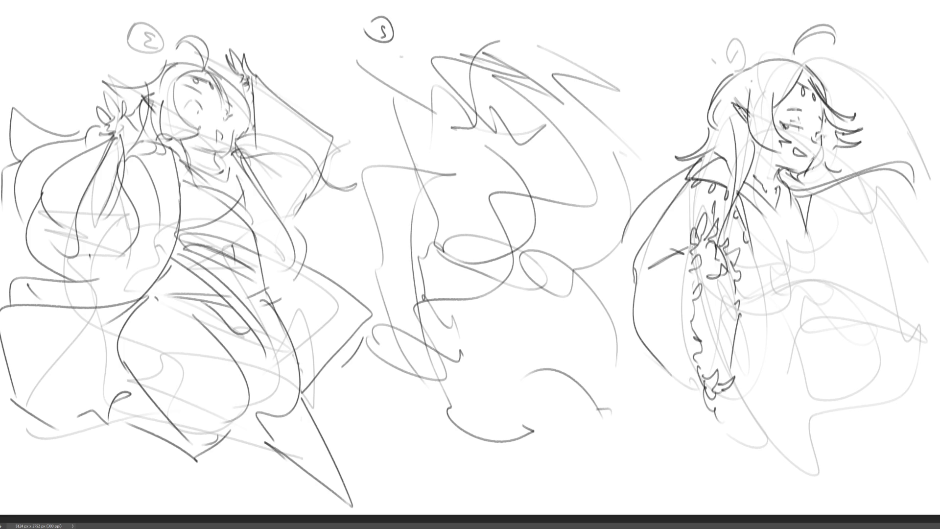
left_click_drag(733, 104, 748, 116)
Try short strokes along the jaw and chin, undoing both
left_click_drag(819, 148, 810, 164)
key("ctrl+z")
left_click_drag(805, 167, 787, 173)
key("ctrl+z")
Draw robe lines down and diagonally across the torso, with a short stroke lower down
mouse_move(777, 219)
left_mouse_down()
mouse_move(778, 229)
mouse_move(779, 207)
mouse_move(797, 246)
left_mouse_up()
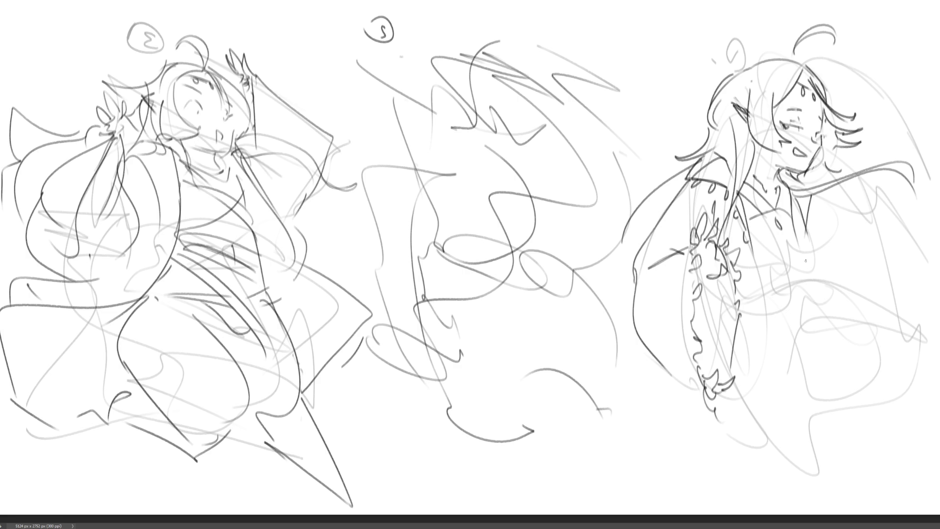
key("ctrl+z")
mouse_move(804, 207)
left_mouse_down()
mouse_move(806, 257)
mouse_move(785, 287)
left_mouse_up()
left_click_drag(748, 225, 793, 277)
left_click_drag(794, 218, 769, 271)
key("ctrl+z")
left_click_drag(798, 223, 747, 298)
mouse_move(779, 280)
left_mouse_down()
mouse_move(778, 291)
mouse_move(741, 308)
mouse_move(764, 303)
left_mouse_up()
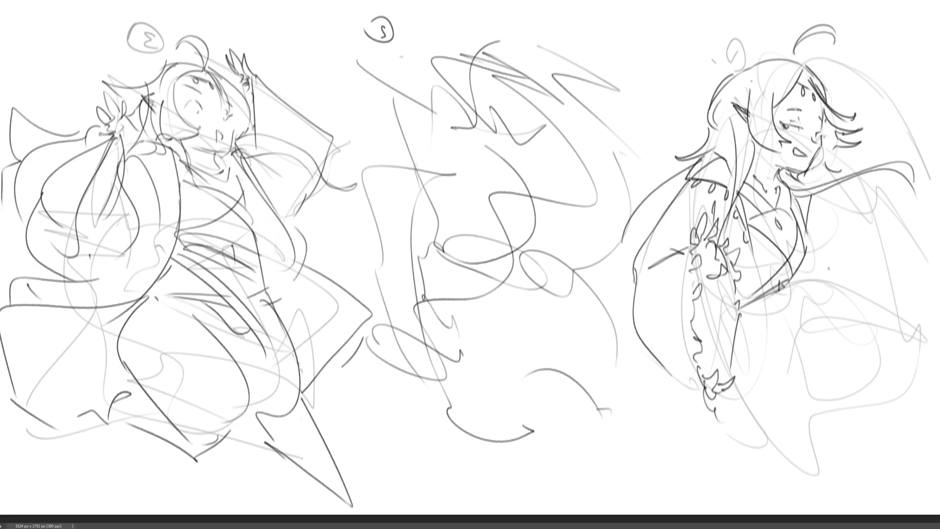
Add a lower torso stroke and a curving sleeve edge down-left, discarding a cuff band
left_click_drag(790, 281, 791, 295)
mouse_move(736, 327)
left_mouse_down()
mouse_move(797, 291)
mouse_move(776, 323)
left_mouse_up()
key("ctrl+z")
left_click_drag(796, 294, 730, 347)
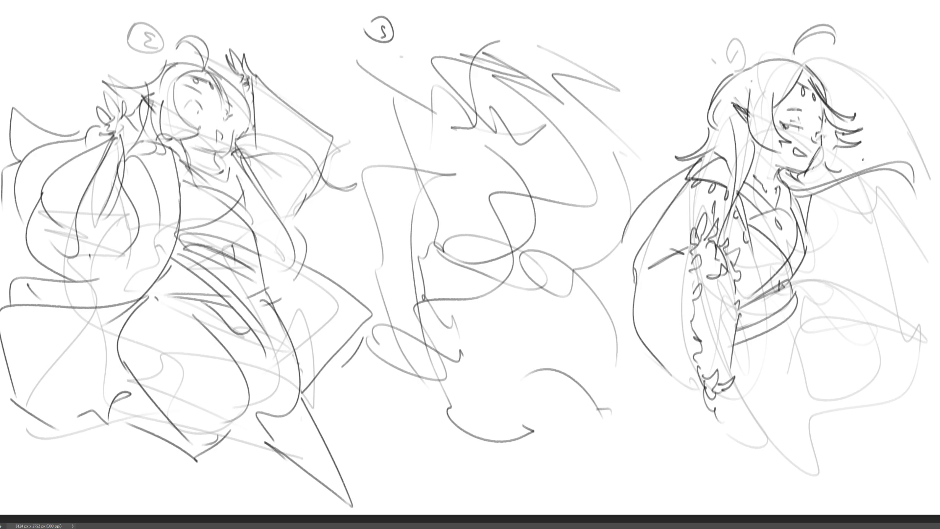
Darken the jaw and neck line and draw ruffles, a large arc and lower-robe strokes on her right side
mouse_move(817, 155)
left_mouse_down()
mouse_move(810, 171)
mouse_move(818, 184)
mouse_move(830, 177)
mouse_move(865, 273)
left_mouse_up()
left_click_drag(835, 182, 874, 294)
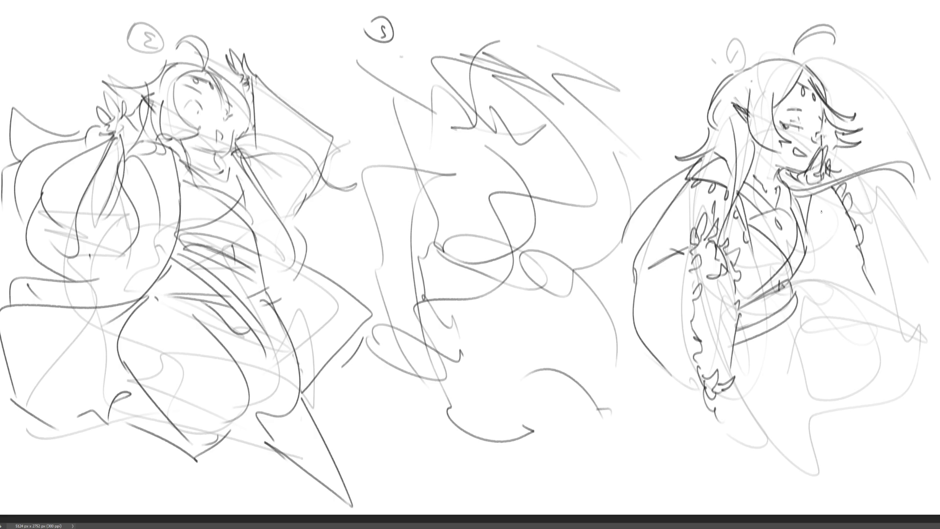
mouse_move(824, 194)
left_mouse_down()
mouse_move(821, 223)
mouse_move(865, 296)
left_mouse_up()
mouse_move(845, 178)
left_mouse_down()
mouse_move(913, 289)
mouse_move(884, 305)
left_mouse_up()
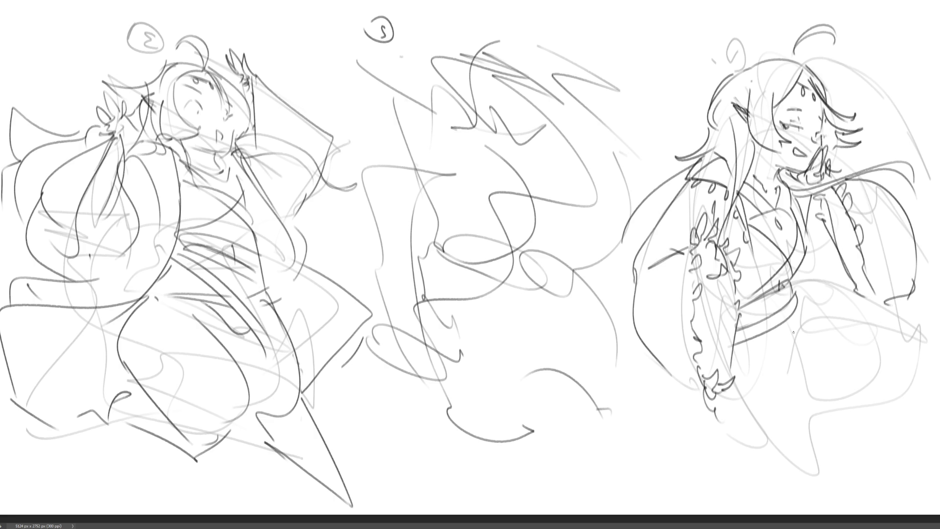
mouse_move(808, 268)
left_mouse_down()
mouse_move(812, 296)
mouse_move(861, 293)
left_mouse_up()
Draw long robe lines to the bottom of the page, including the robe's curved left edge
left_click_drag(756, 240, 744, 382)
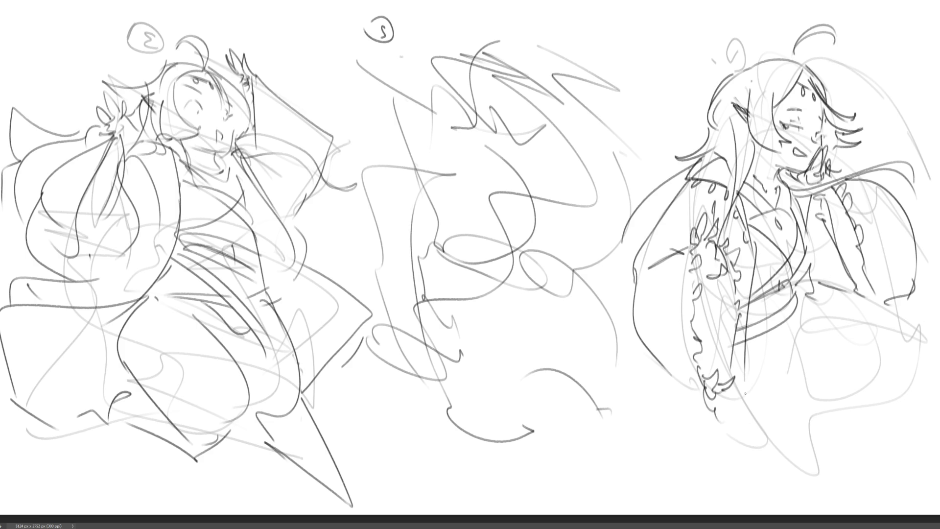
left_click_drag(748, 373, 701, 506)
left_click_drag(649, 362, 616, 497)
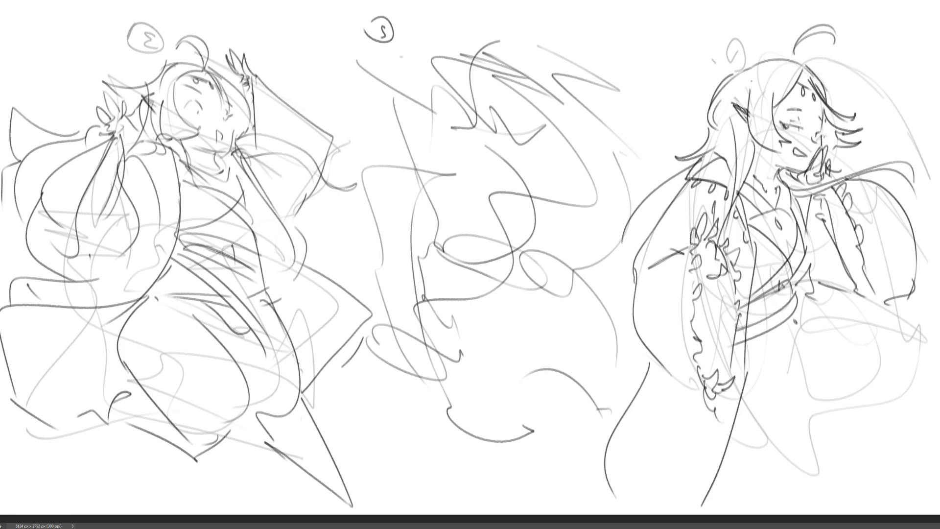
Draw the waist line, hip curve and short waist and sash strokes, undoing one stray hatch
mouse_move(745, 348)
left_mouse_down()
mouse_move(800, 330)
mouse_move(753, 363)
left_mouse_up()
left_click_drag(811, 307, 751, 389)
mouse_move(748, 356)
left_mouse_down()
mouse_move(828, 317)
mouse_move(806, 348)
left_mouse_up()
key("ctrl+z")
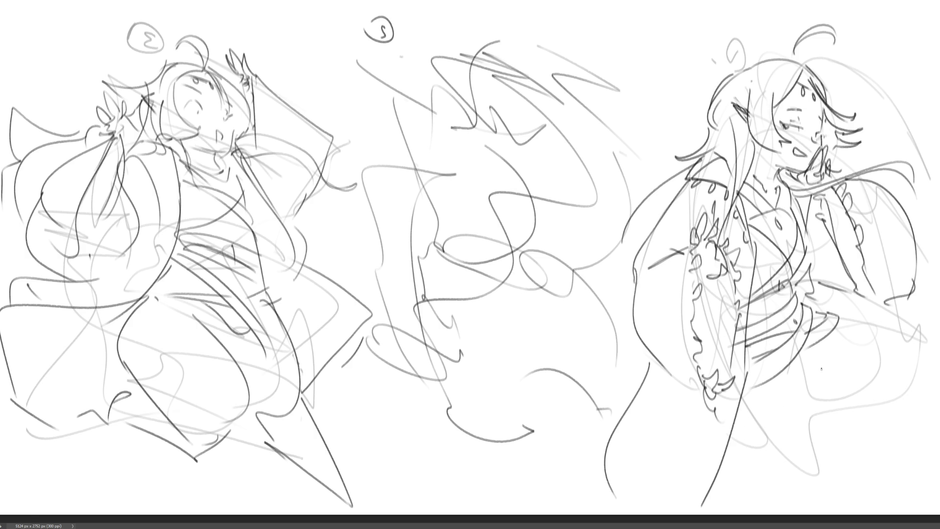
left_click_drag(829, 337, 813, 352)
left_click_drag(844, 337, 849, 444)
Draw both leg lines downward, the raised thigh to the right, and the upper hip curve
left_click_drag(732, 402, 815, 514)
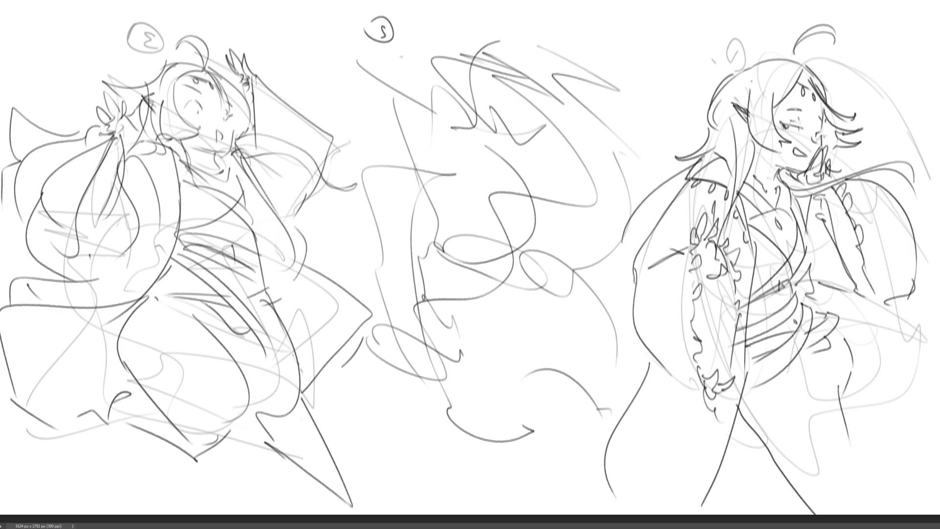
left_click_drag(838, 403, 863, 514)
left_click_drag(842, 406, 938, 398)
left_click_drag(839, 317, 930, 340)
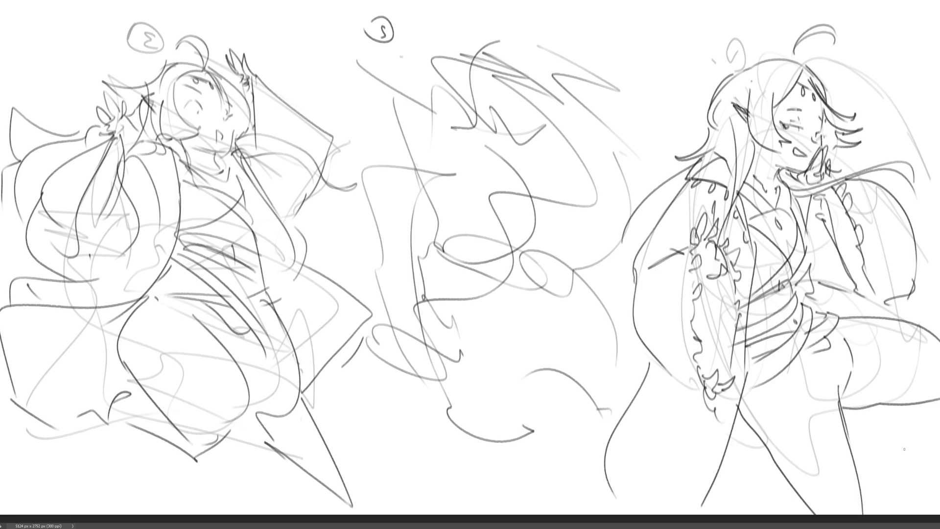
Redraw the upper hip curve slightly lower and add curves down the hip, retrying several strokes
key("ctrl+z")
mouse_move(838, 317)
left_mouse_down()
mouse_move(912, 330)
mouse_move(937, 345)
left_mouse_up()
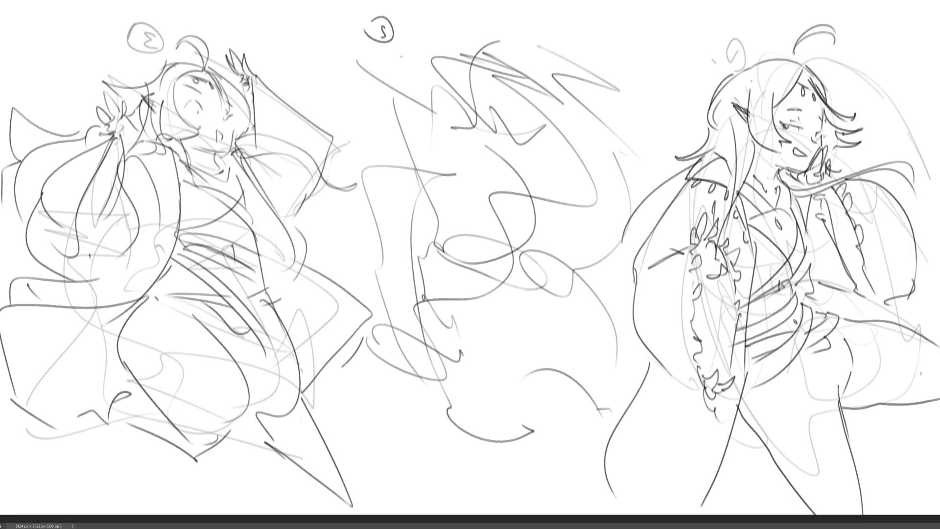
mouse_move(907, 333)
left_mouse_down()
mouse_move(904, 404)
mouse_move(915, 409)
left_mouse_up()
key("ctrl+z")
key("ctrl+z")
left_click_drag(915, 333, 905, 406)
key("ctrl+z")
left_click_drag(919, 334, 908, 402)
left_click_drag(924, 334, 925, 405)
Outline the lower leg and boot with a band across it, plus a curve along the thigh
mouse_move(804, 501)
left_mouse_down()
mouse_move(855, 481)
mouse_move(870, 485)
left_mouse_up()
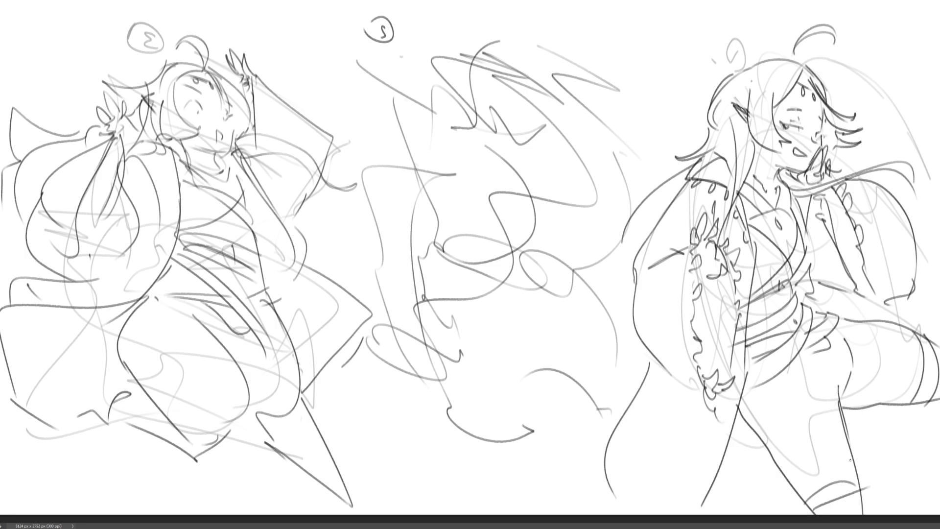
key("ctrl+z")
key("ctrl+z")
mouse_move(805, 504)
left_mouse_down()
mouse_move(855, 473)
mouse_move(821, 513)
left_mouse_up()
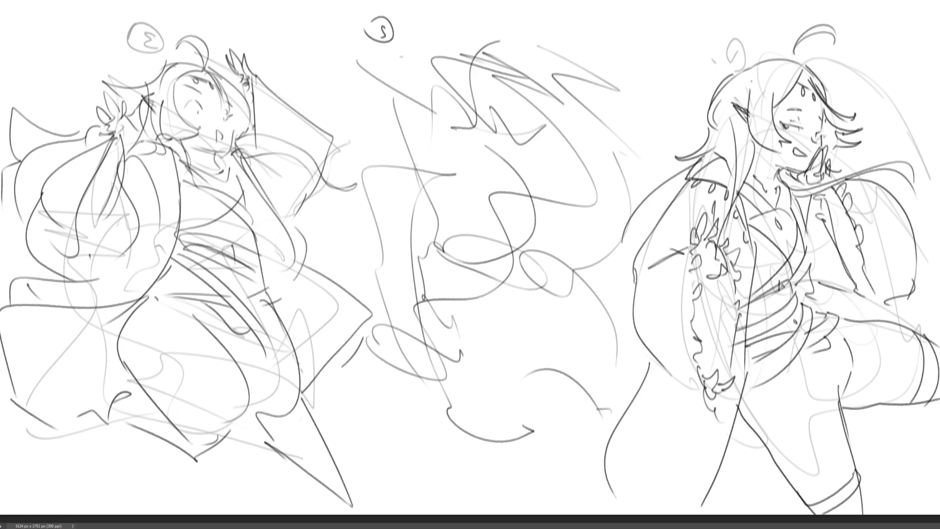
mouse_move(745, 415)
left_mouse_down()
mouse_move(837, 467)
mouse_move(832, 488)
left_mouse_up()
key("ctrl+z")
mouse_move(745, 413)
left_mouse_down()
mouse_move(806, 420)
mouse_move(838, 490)
left_mouse_up()
mouse_move(870, 320)
left_mouse_down()
mouse_move(930, 344)
mouse_move(888, 340)
mouse_move(935, 349)
left_mouse_up()
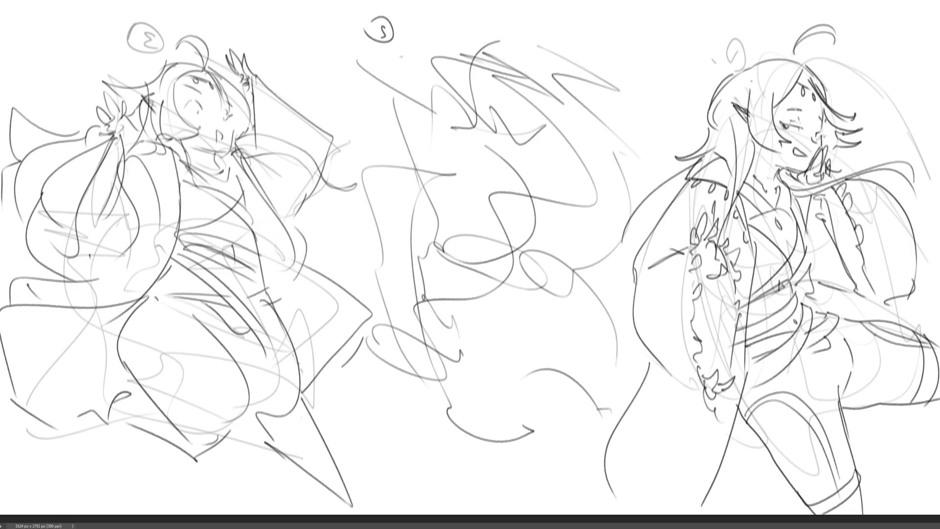
Draw ruffles down the sleeve edge and a short line on the lower robe, undoing stray waist strokes
mouse_move(835, 247)
left_mouse_down()
mouse_move(830, 261)
mouse_move(874, 302)
left_mouse_up()
mouse_move(810, 259)
left_mouse_down()
mouse_move(823, 253)
mouse_move(816, 295)
left_mouse_up()
left_click_drag(817, 284, 856, 323)
key("ctrl+z")
key("ctrl+z")
mouse_move(767, 465)
left_mouse_down()
mouse_move(728, 495)
mouse_move(774, 464)
left_mouse_up()
left_click(769, 497)
key("ctrl+z")
key("ctrl+z")
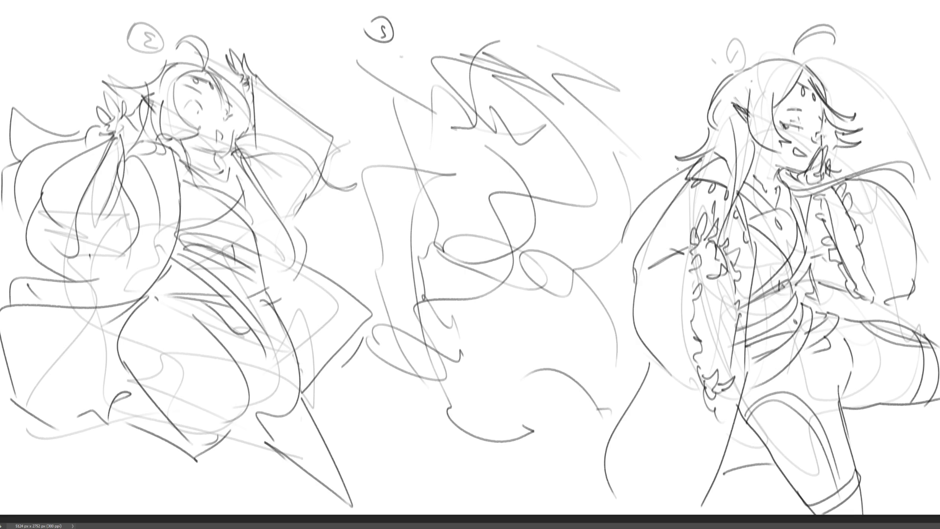
Sketch long hair sweeping down from the shoulder, then undo it
left_click_drag(689, 168, 600, 295)
mouse_move(651, 192)
left_mouse_down()
mouse_move(603, 293)
mouse_move(613, 292)
mouse_move(612, 322)
left_mouse_up()
left_click_drag(626, 307, 619, 322)
key("ctrl+z")
key("ctrl+z")
key("ctrl+z")
Redraw long hair strands down-left of the figure with short inner strands, plus a small robe mark
left_click_drag(691, 165, 623, 232)
left_click_drag(625, 198, 615, 320)
left_click_drag(623, 243, 615, 304)
left_click_drag(626, 298, 620, 323)
mouse_move(612, 232)
left_mouse_down()
mouse_move(591, 268)
mouse_move(604, 295)
left_mouse_up()
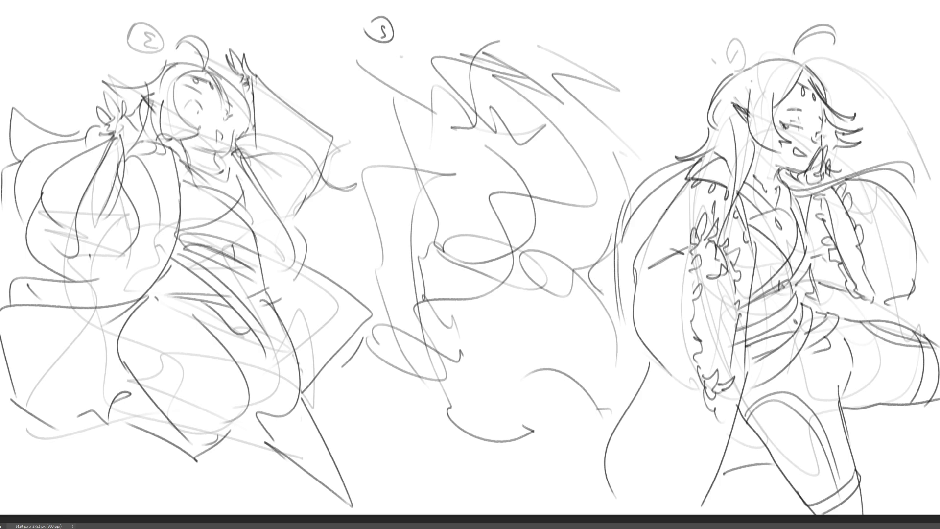
left_click_drag(639, 219, 622, 239)
left_click_drag(668, 197, 638, 222)
mouse_move(784, 366)
left_mouse_down()
mouse_move(795, 368)
mouse_move(806, 342)
left_mouse_up()
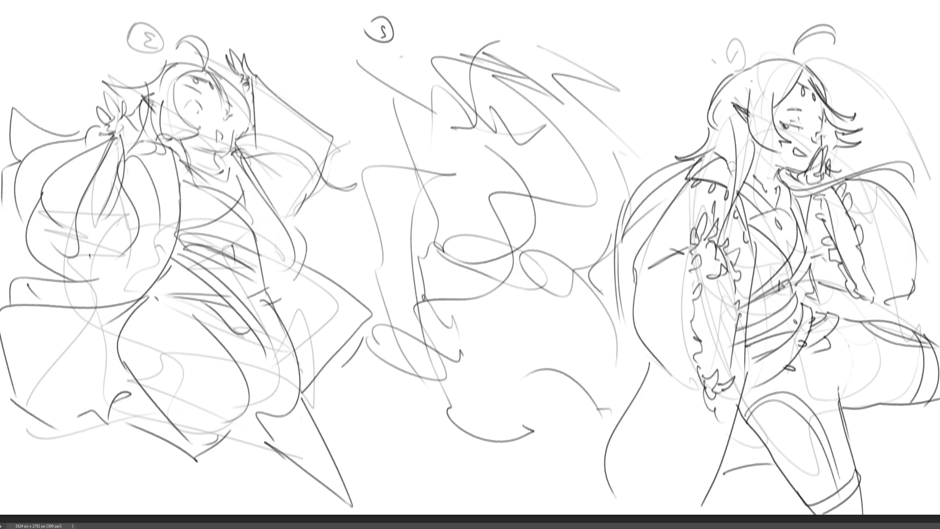
Undo a faint stroke, erase the dark hair strokes beside the head, and draw a pointed ear
key("ctrl+z")
mouse_move(723, 147)
left_mouse_down()
mouse_move(661, 176)
mouse_move(627, 220)
mouse_move(641, 185)
mouse_move(612, 293)
mouse_move(593, 270)
mouse_move(651, 211)
mouse_move(615, 319)
mouse_move(621, 361)
left_mouse_up()
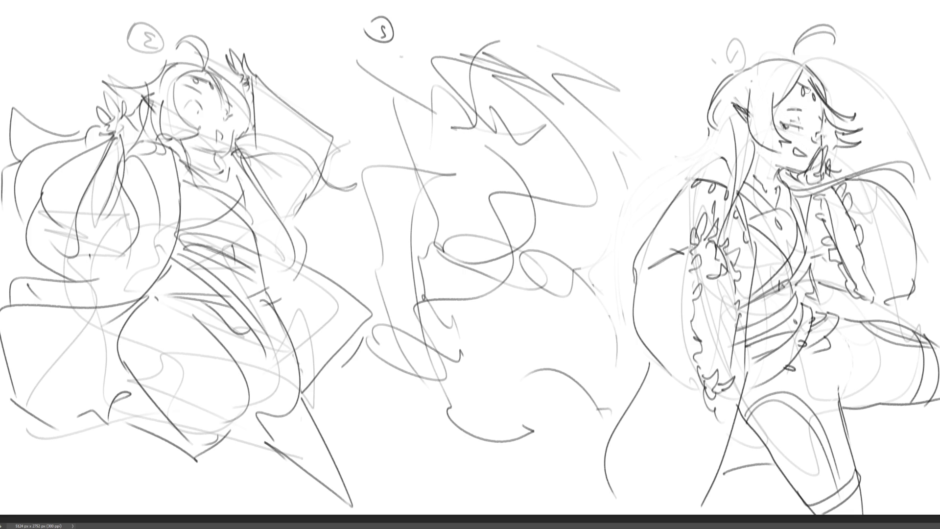
left_click_drag(734, 110, 748, 125)
Draw a bold dark curve beside the hair and a thick outline down its top edge
left_click_drag(706, 129, 626, 225)
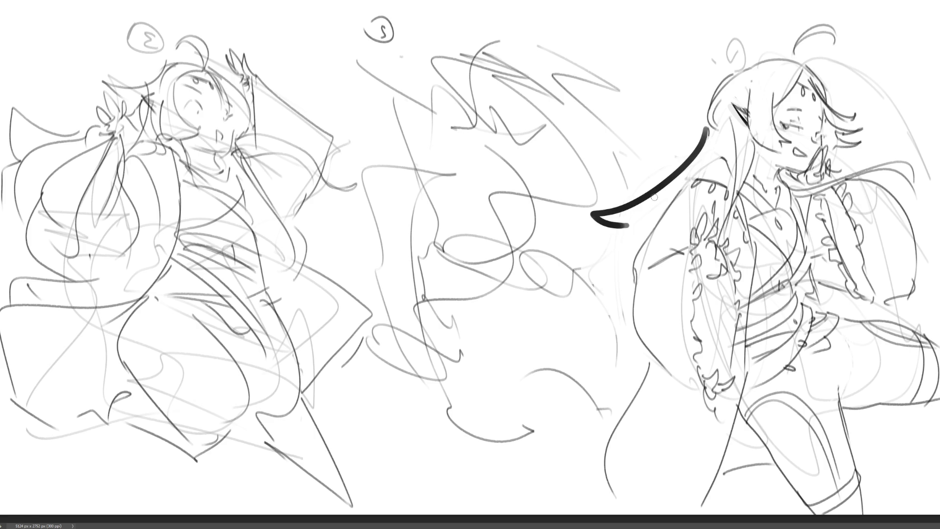
left_click_drag(706, 125, 595, 208)
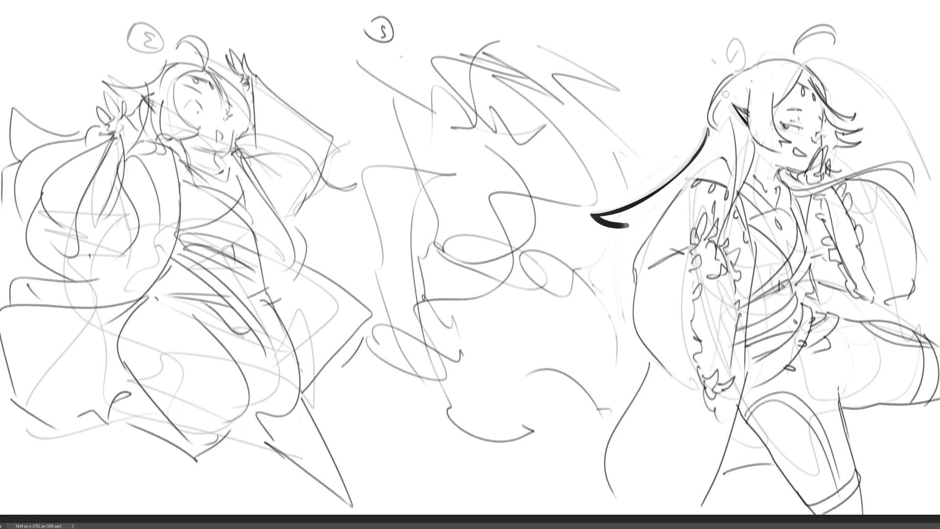
key("ctrl+z")
key("ctrl+z")
mouse_move(712, 88)
left_mouse_down()
mouse_move(697, 159)
mouse_move(705, 144)
left_mouse_up()
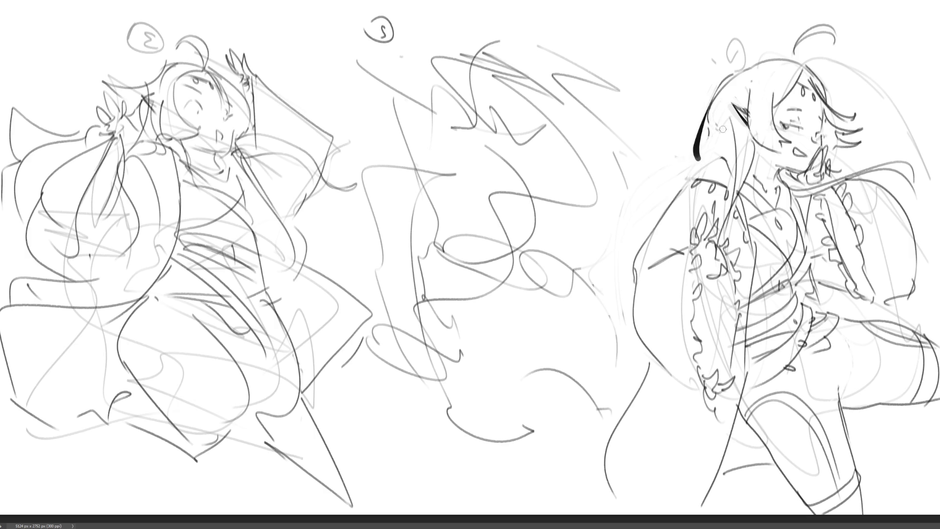
left_click_drag(715, 89, 696, 162)
left_click_drag(730, 87, 709, 142)
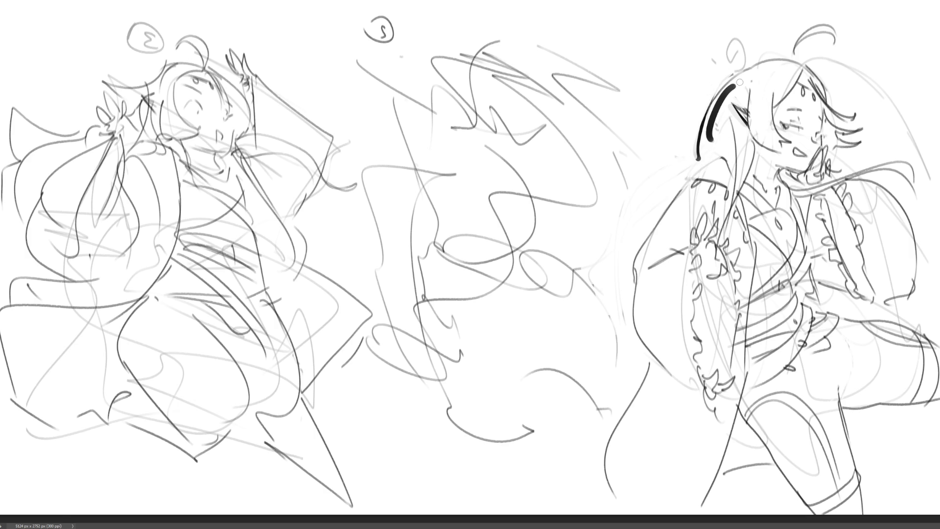
key("ctrl+z")
left_click_drag(722, 97, 710, 141)
key("ctrl+z")
Add a thick dark stroke below the hair strand, discarding the end-darkening and extension attempts
left_click_drag(702, 142, 699, 158)
key("ctrl+z")
left_click_drag(690, 169, 727, 157)
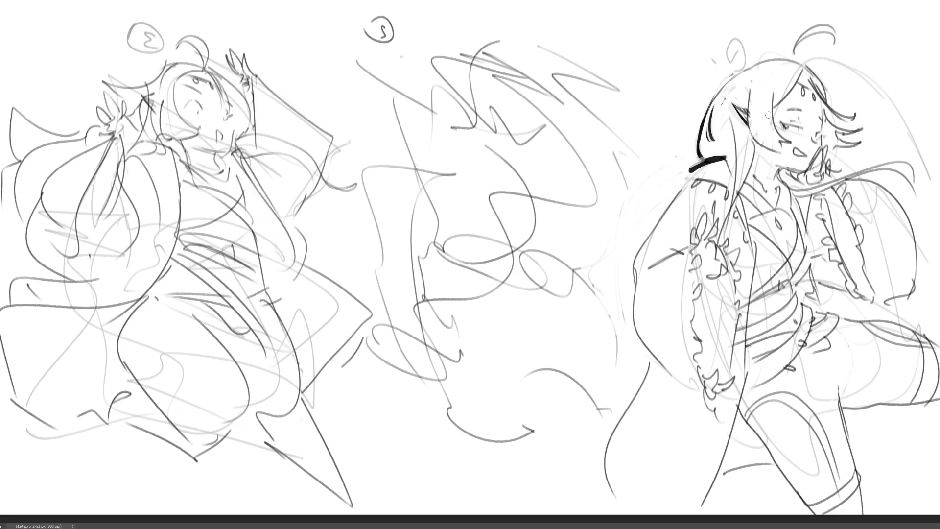
left_click_drag(724, 156, 734, 171)
key("ctrl+z")
Switch to a tiny brush and draw thin hair lines down the head's side beside the ear
key("bracketleft")
key("ctrl+z")
left_click_drag(720, 116, 724, 155)
left_click_drag(732, 122, 730, 166)
key("ctrl+z")
left_click_drag(729, 121, 735, 167)
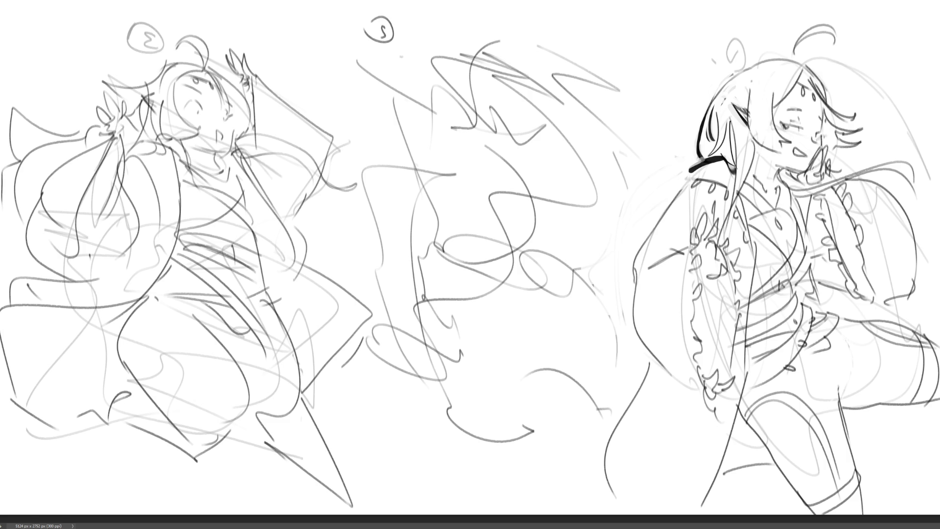
Ink a dark outline across the top and right side of the elf girl's head
left_click_drag(711, 98, 756, 64)
key("ctrl+z")
left_click_drag(737, 73, 780, 58)
mouse_move(785, 60)
left_mouse_down()
mouse_move(805, 63)
mouse_move(821, 83)
left_mouse_up()
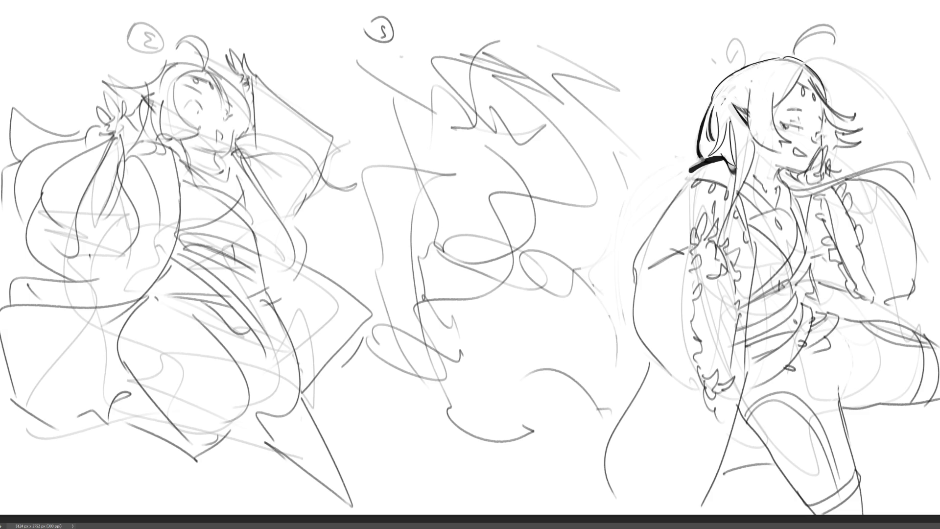
key("ctrl+z")
left_click_drag(828, 108, 827, 84)
Clean up hair linework and darken the strands falling across her face and by the ear
left_click_drag(795, 83, 800, 78)
left_click_drag(774, 92, 772, 109)
left_click_drag(759, 84, 754, 147)
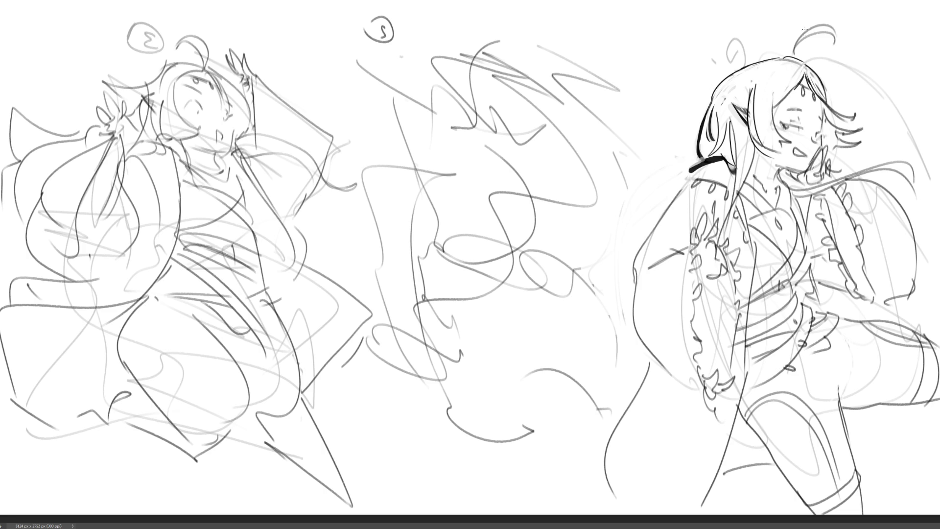
key("ctrl+z")
mouse_move(752, 98)
left_mouse_down()
mouse_move(771, 159)
mouse_move(769, 149)
left_mouse_up()
key("ctrl+z")
key("ctrl+z")
left_click_drag(743, 126, 754, 159)
key("ctrl+z")
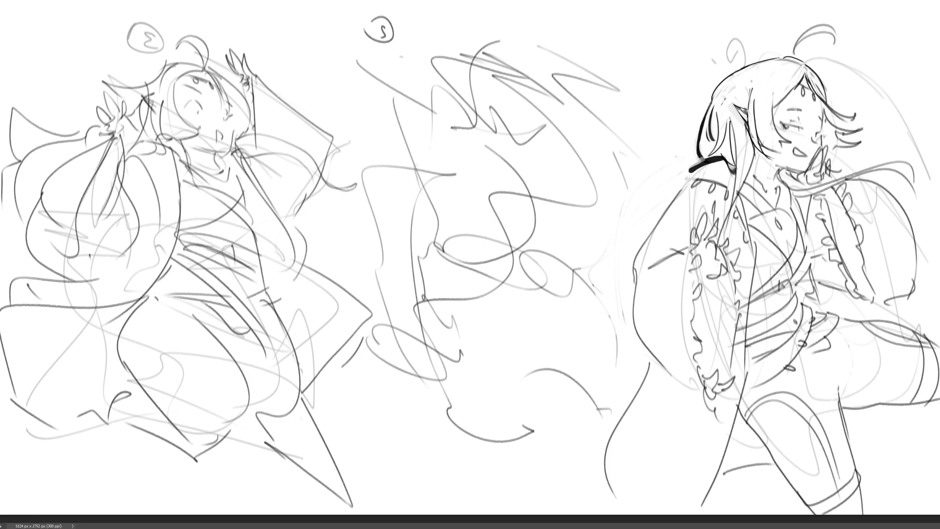
Sharpen the chin and neck contour with dark lines under the chin and down the neck
left_click_drag(775, 176, 798, 167)
left_click_drag(778, 174, 796, 206)
mouse_move(779, 172)
left_mouse_down()
mouse_move(809, 191)
mouse_move(792, 176)
mouse_move(801, 179)
left_mouse_up()
Add small hatching under the chin, a blush mark on the cheek and a neck curve
left_click_drag(792, 171, 799, 180)
mouse_move(824, 120)
left_mouse_down()
mouse_move(826, 138)
mouse_move(847, 146)
left_mouse_up()
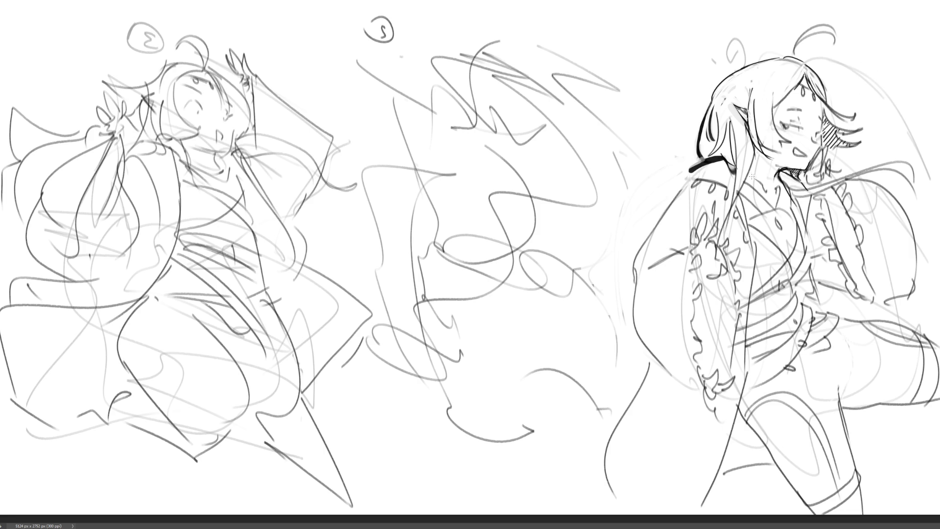
left_click_drag(752, 178, 779, 190)
Hatch diagonal lines down the chest band, torso, lower clothing and sleeve
mouse_move(838, 193)
left_mouse_down()
mouse_move(829, 206)
mouse_move(841, 232)
left_mouse_up()
left_click_drag(841, 233, 839, 250)
left_click_drag(857, 237, 845, 262)
mouse_move(863, 252)
left_mouse_down()
mouse_move(850, 275)
mouse_move(856, 280)
left_mouse_up()
left_click_drag(866, 279, 862, 292)
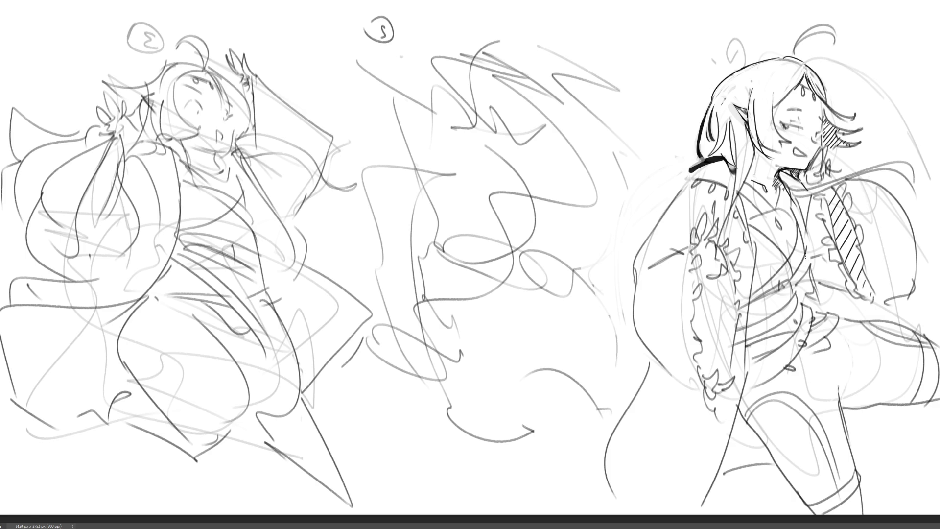
left_click_drag(810, 254, 813, 316)
mouse_move(740, 416)
left_mouse_down()
mouse_move(749, 469)
mouse_move(760, 468)
left_mouse_up()
mouse_move(705, 279)
left_mouse_down()
mouse_move(695, 318)
mouse_move(707, 326)
mouse_move(704, 350)
mouse_move(719, 377)
left_mouse_up()
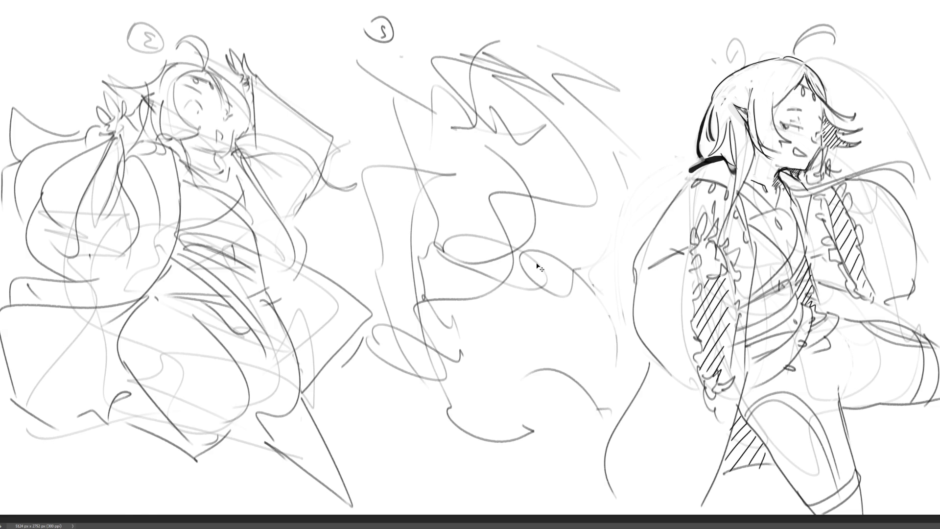
Flip the canvas horizontally and marquee-select the area around the elf girl sketch
key("m")
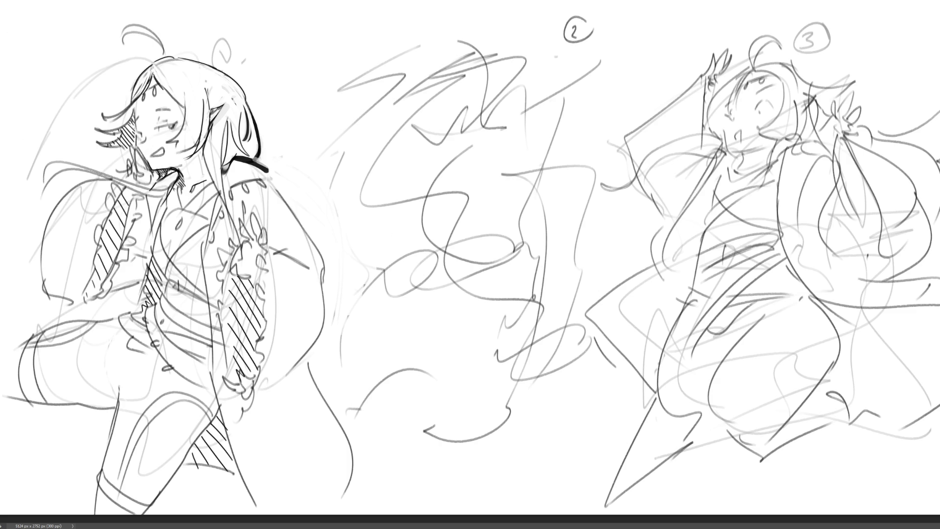
left_click_drag(266, 430, 355, 514)
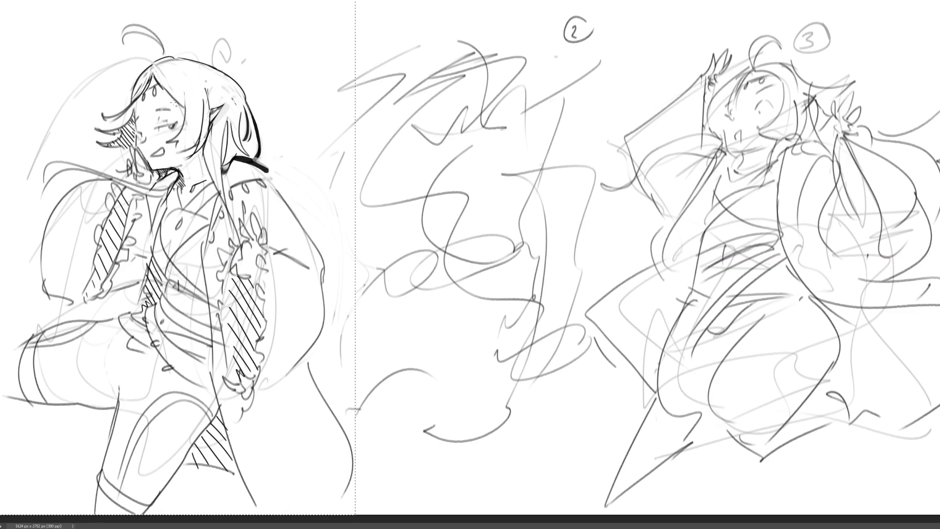
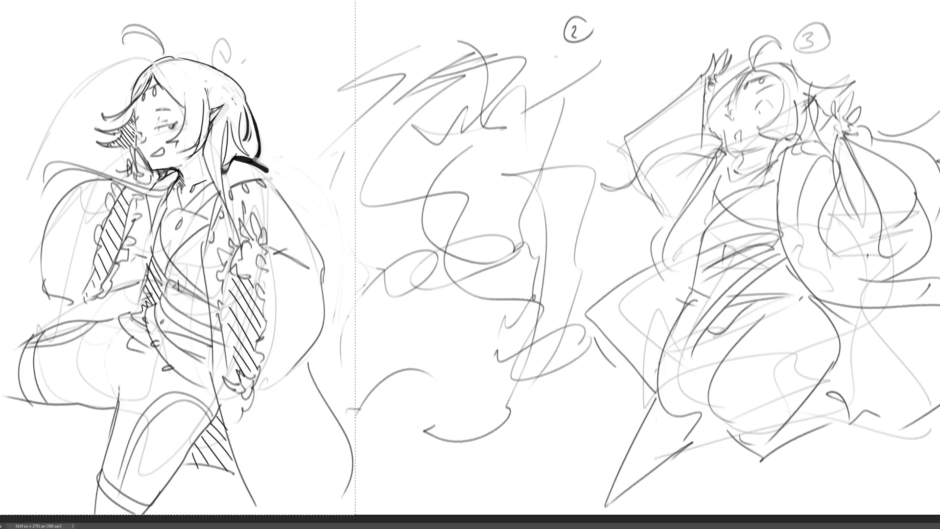
Commit the left figure's rotation, then lasso the middle sketch, the circled 1 and the area left of the head
key("ctrl+z")
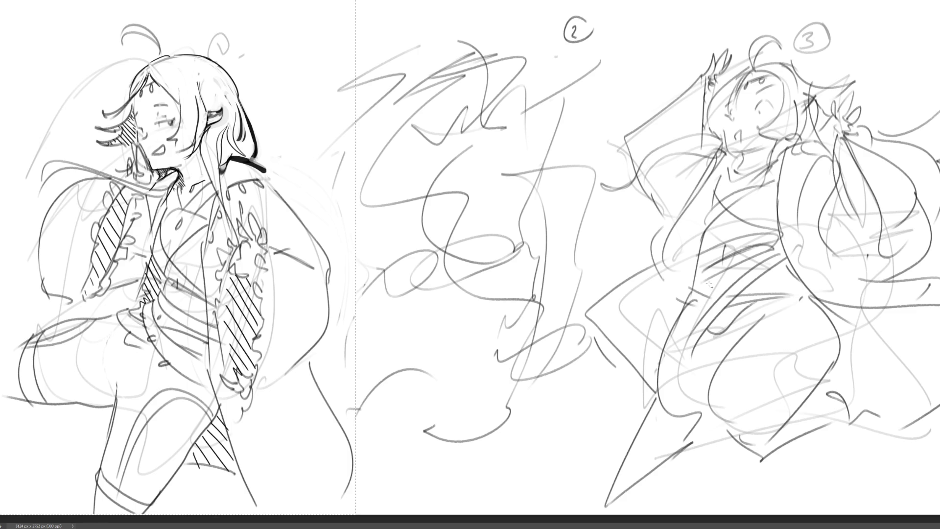
key("ctrl+d")
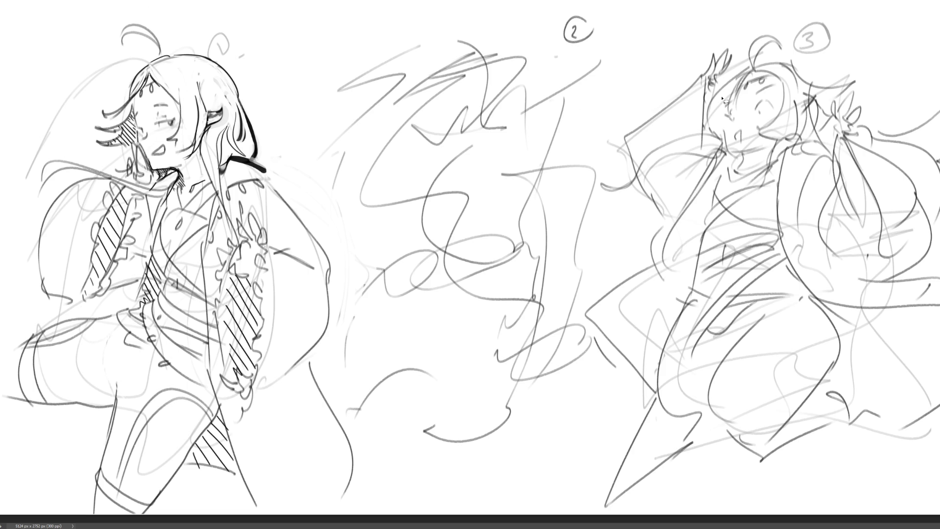
mouse_move(658, 59)
left_mouse_down()
mouse_move(408, 13)
mouse_move(295, 125)
mouse_move(351, 277)
mouse_move(325, 390)
mouse_move(497, 468)
mouse_move(604, 389)
mouse_move(614, 375)
mouse_move(595, 337)
mouse_move(592, 272)
mouse_move(611, 156)
mouse_move(658, 44)
left_mouse_up()
mouse_move(284, 48)
left_mouse_down()
mouse_move(202, 38)
mouse_move(211, 56)
mouse_move(280, 87)
left_mouse_up()
mouse_move(135, 59)
left_mouse_down()
mouse_move(143, 57)
mouse_move(74, 141)
mouse_move(5, 205)
mouse_move(49, 93)
left_mouse_up()
Erase the middle sketch and its labels, then lasso the whole left figure
key("Delete")
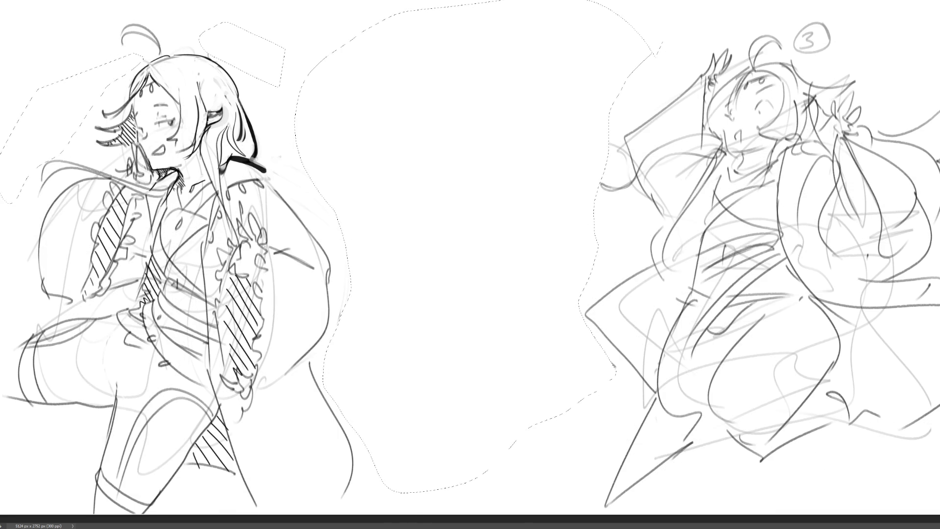
left_click(571, 318)
mouse_move(332, 168)
left_mouse_down()
mouse_move(1, 20)
mouse_move(432, 381)
left_mouse_up()
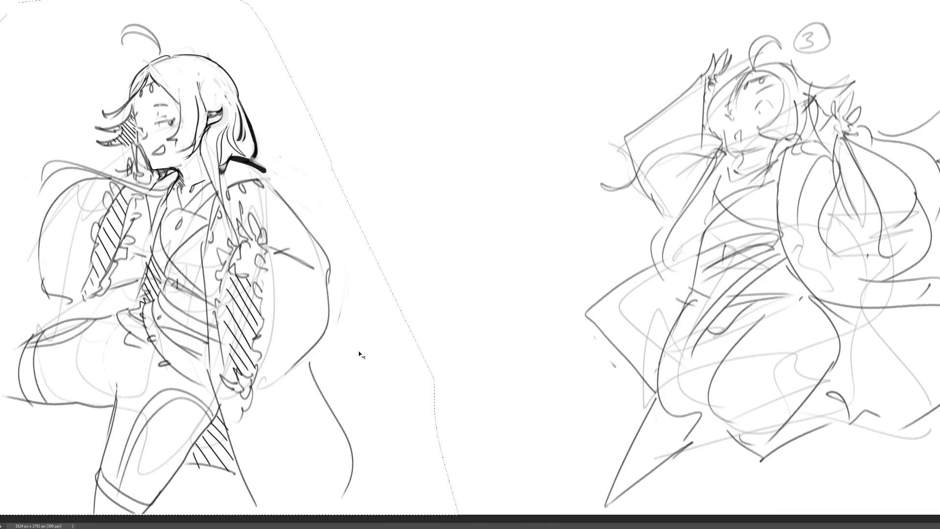
Move the left figure to the centre of the canvas and start outlining its shorts and belt
key("ctrl+t")
left_click_drag(251, 307, 486, 292)
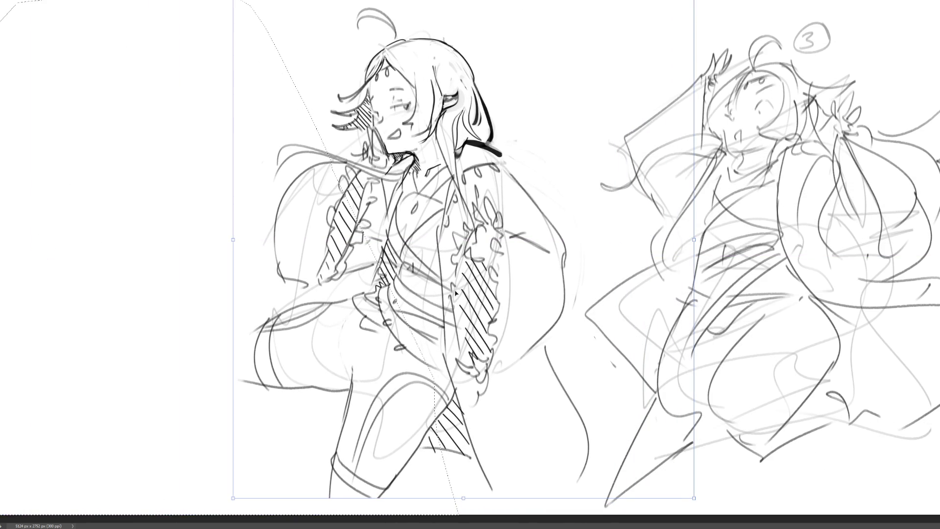
key("Return")
key("ctrl+d")
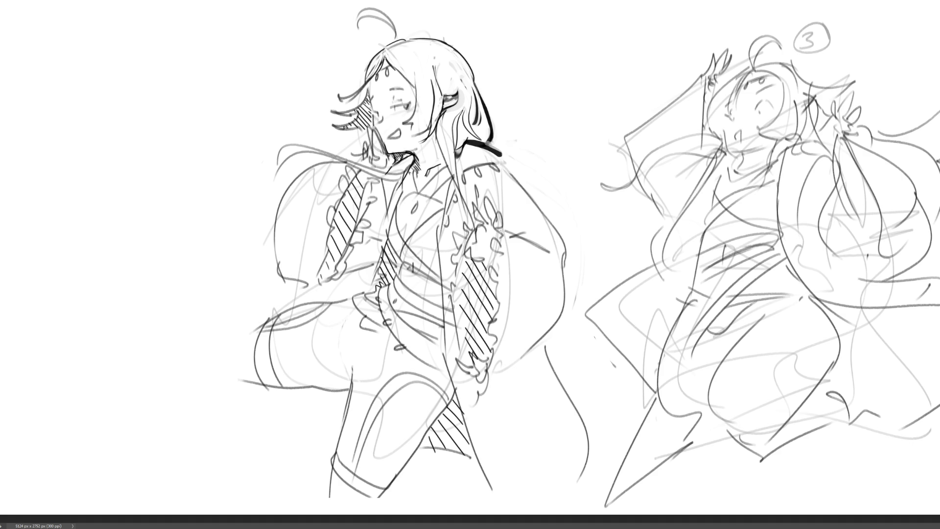
mouse_move(353, 298)
left_mouse_down()
mouse_move(265, 323)
mouse_move(253, 360)
mouse_move(278, 390)
mouse_move(346, 395)
mouse_move(333, 478)
mouse_move(361, 496)
mouse_move(390, 497)
mouse_move(454, 383)
mouse_move(366, 328)
mouse_move(353, 299)
left_mouse_up()
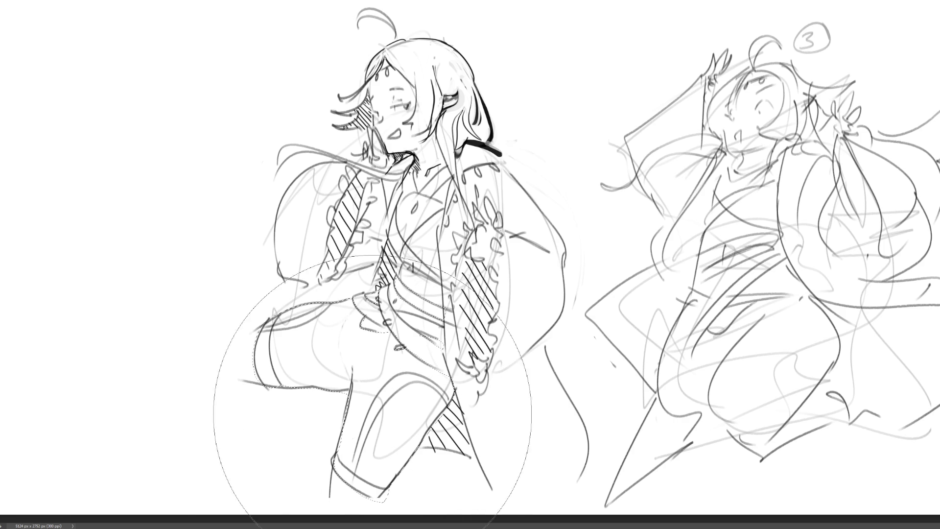
Fill the shorts semi-transparent dark grey, then shade the left edge, lower cuff, belt and a diagonal highlight
left_click(431, 342)
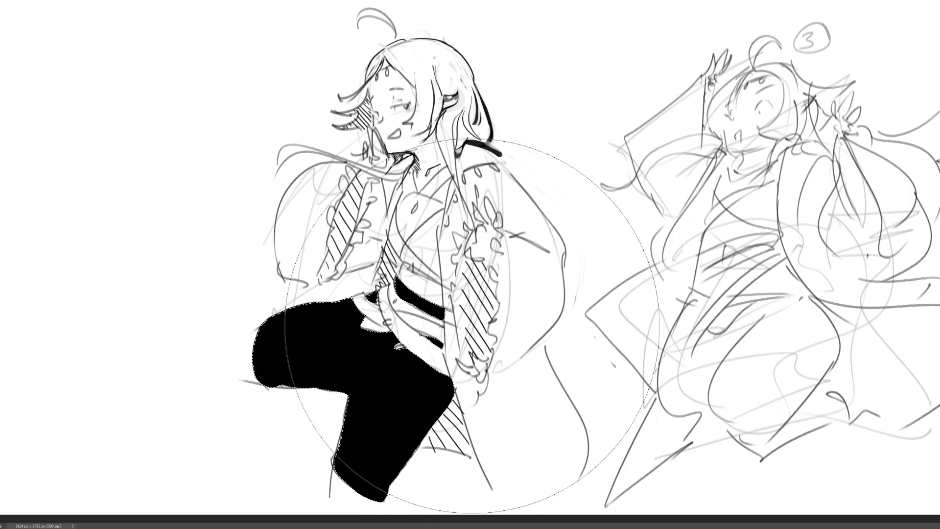
left_click(336, 273)
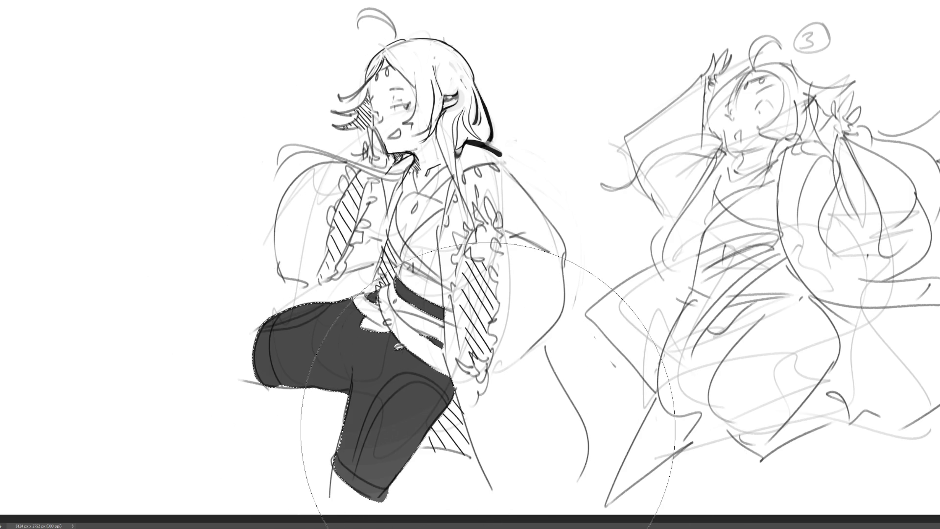
key("p")
left_click_drag(265, 320, 265, 384)
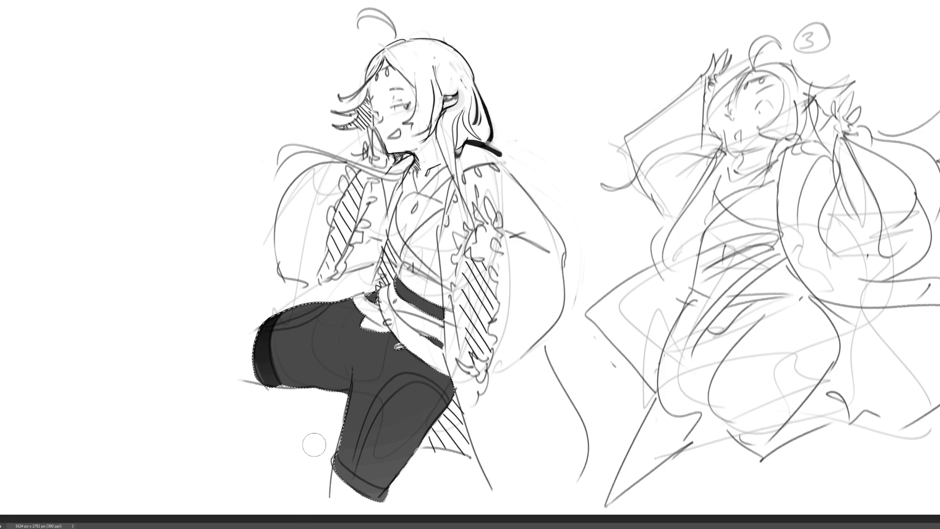
left_click_drag(337, 462, 384, 493)
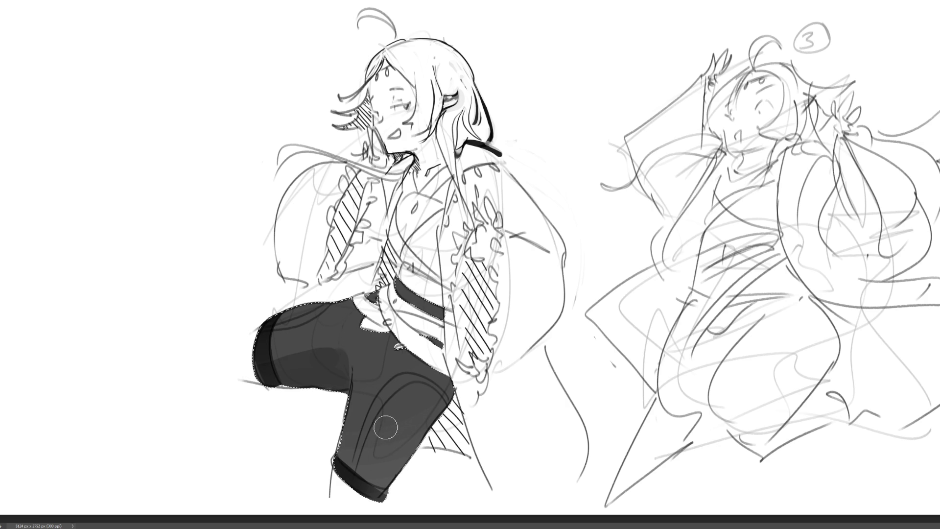
left_click_drag(398, 283, 439, 291)
left_click_drag(434, 365, 409, 468)
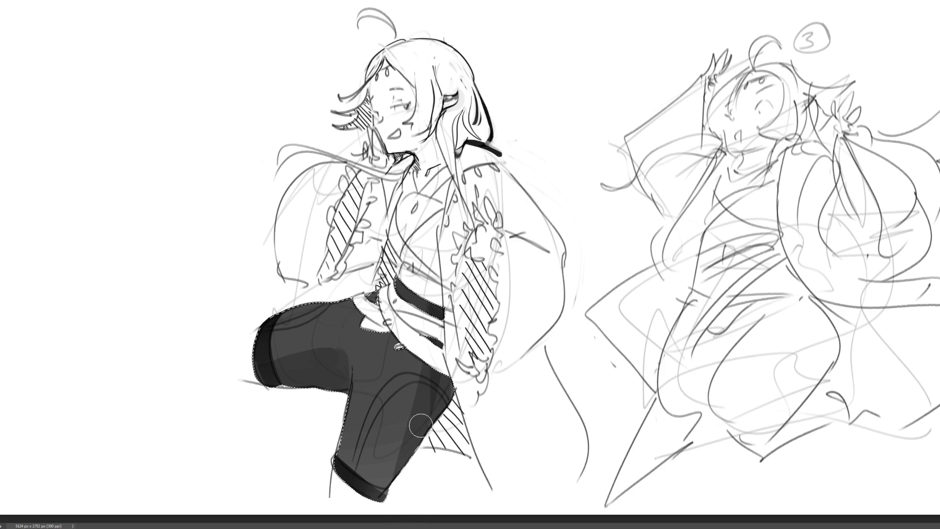
key("ctrl+d")
Paint thin white highlights on the lower leg and the shorts' top edge, and lighten the hair beside the ear
key("bracketleft")
key("bracketleft")
key("bracketleft")
mouse_move(348, 491)
left_mouse_down()
mouse_move(363, 429)
mouse_move(390, 391)
mouse_move(419, 380)
mouse_move(440, 396)
left_mouse_up()
left_click_drag(258, 329, 325, 302)
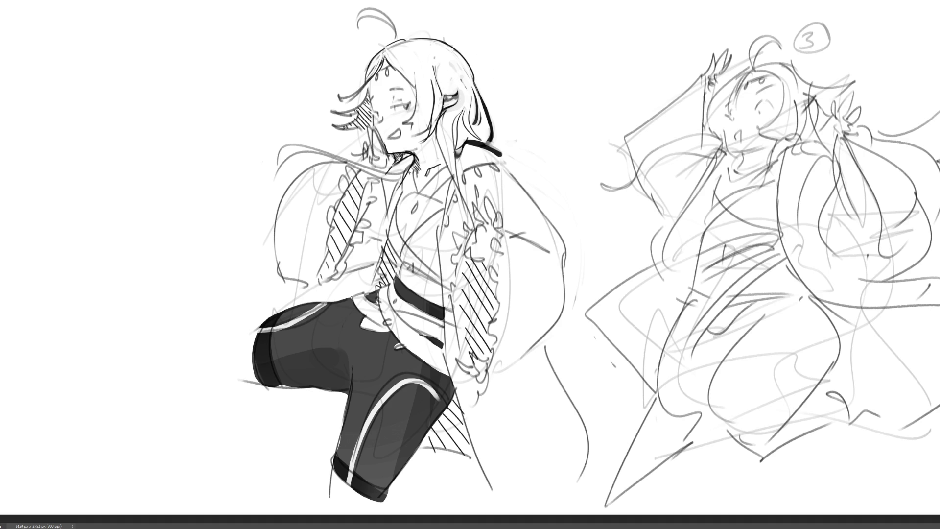
mouse_move(448, 66)
left_mouse_down()
mouse_move(455, 81)
mouse_move(445, 125)
mouse_move(465, 117)
mouse_move(475, 126)
mouse_move(465, 132)
mouse_move(438, 65)
mouse_move(469, 115)
left_mouse_up()
Erase the flying hair strands left of the face, trying and undoing a mouth stroke
mouse_move(352, 82)
left_mouse_down()
mouse_move(338, 93)
mouse_move(347, 116)
mouse_move(360, 112)
mouse_move(362, 122)
mouse_move(358, 93)
mouse_move(365, 122)
mouse_move(382, 117)
left_mouse_up()
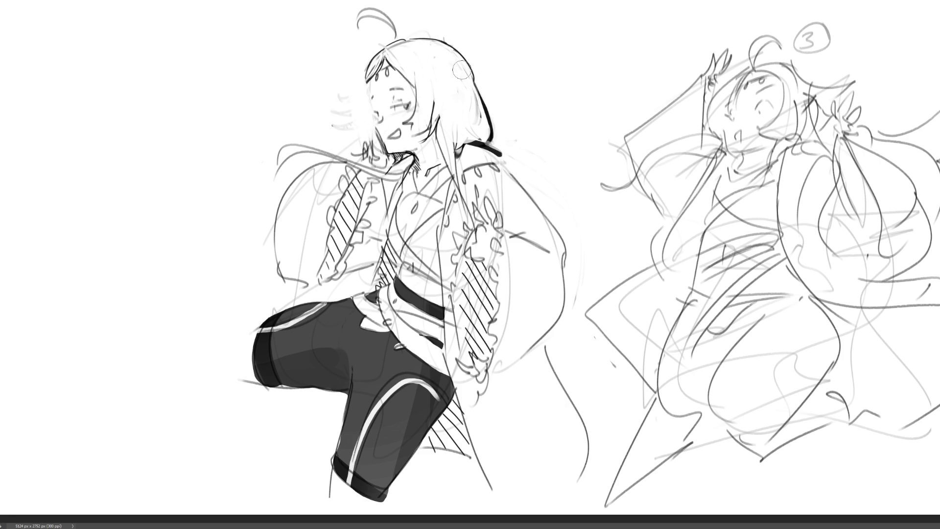
key("[")
key("[")
key("[")
left_click_drag(382, 132, 384, 147)
key("ctrl+z")
Redraw the left hairline along the face edge and add fresh hair strands beside the face
key("ctrl+z")
left_click_drag(375, 57, 364, 107)
key("ctrl+z")
left_click_drag(383, 59, 369, 85)
key("ctrl+z")
left_click_drag(384, 57, 383, 105)
left_click_drag(383, 57, 383, 105)
left_click_drag(378, 68, 344, 117)
left_click_drag(371, 106, 363, 119)
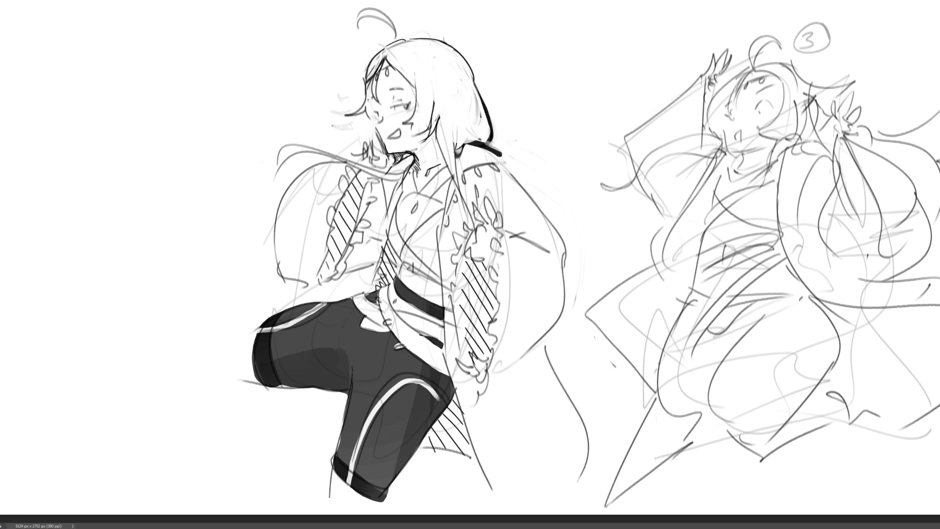
left_click_drag(363, 97, 369, 128)
mouse_move(367, 77)
left_mouse_down()
mouse_move(356, 95)
mouse_move(374, 115)
left_mouse_up()
key("ctrl+z")
Add a line under the right eye and outline the top and right side of the hair
left_click_drag(396, 116, 402, 118)
mouse_move(413, 39)
left_mouse_down()
mouse_move(440, 36)
mouse_move(488, 100)
left_mouse_up()
left_click_drag(487, 98, 507, 143)
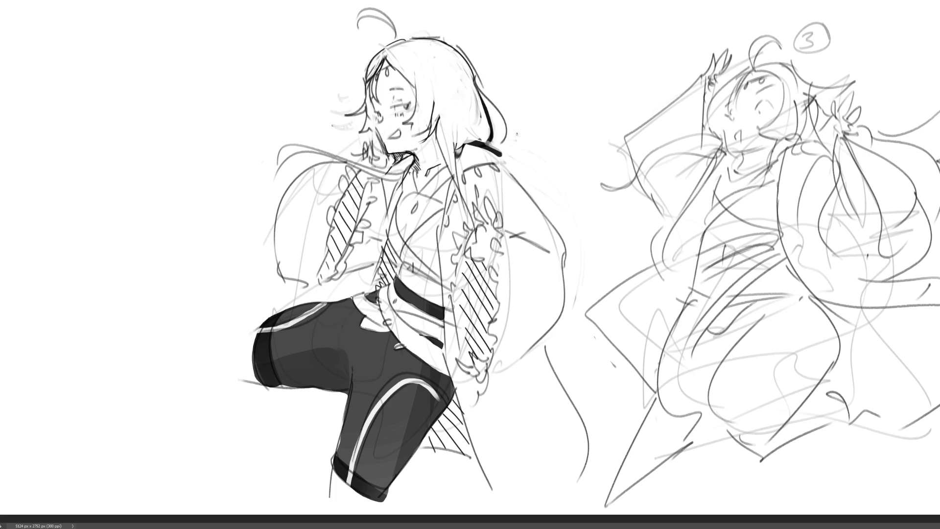
Redraw the right hair outline from the crown down toward the shoulder
key("ctrl+z")
left_click_drag(478, 66, 573, 230)
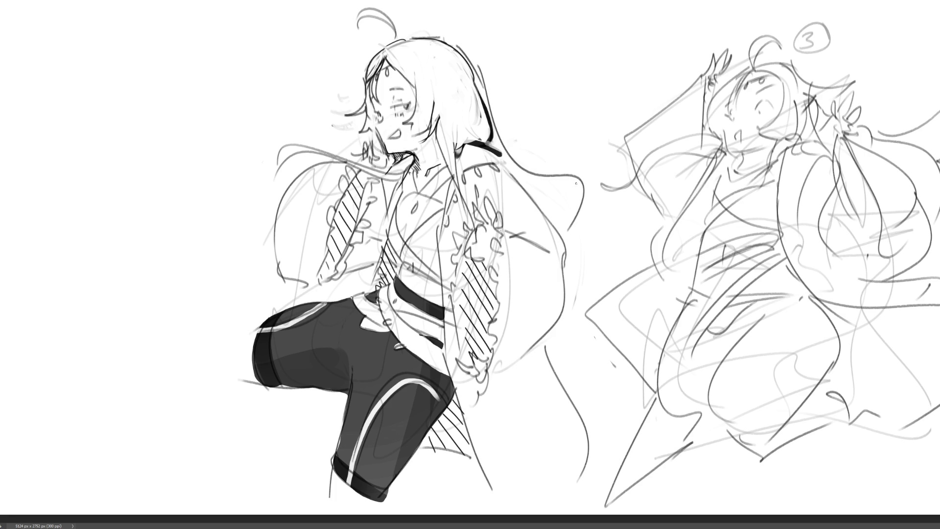
key("ctrl+z")
key("ctrl+z")
mouse_move(478, 69)
left_mouse_down()
mouse_move(506, 146)
mouse_move(582, 230)
left_mouse_up()
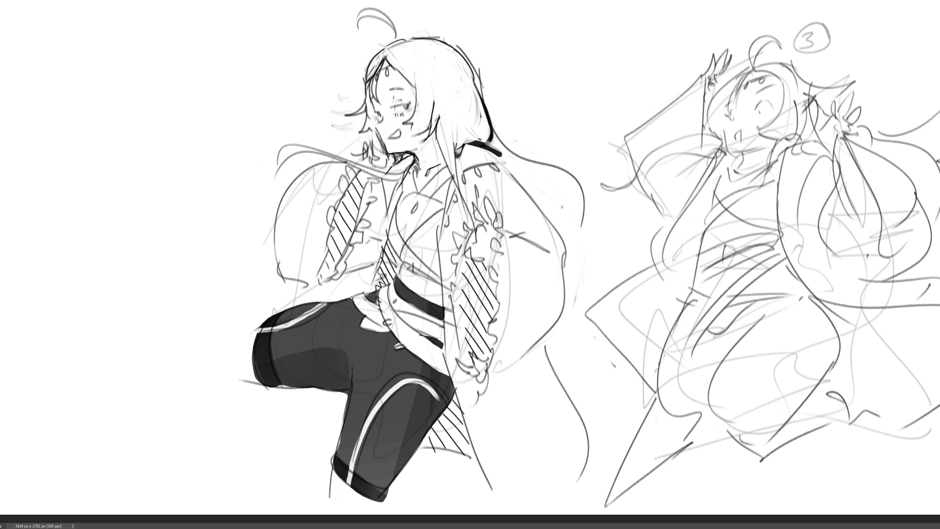
Draw long hair flowing down the right side past the torso and sketch fingers on the chest hand
mouse_move(510, 166)
left_mouse_down()
mouse_move(583, 217)
mouse_move(575, 264)
left_mouse_up()
left_click_drag(579, 232, 590, 284)
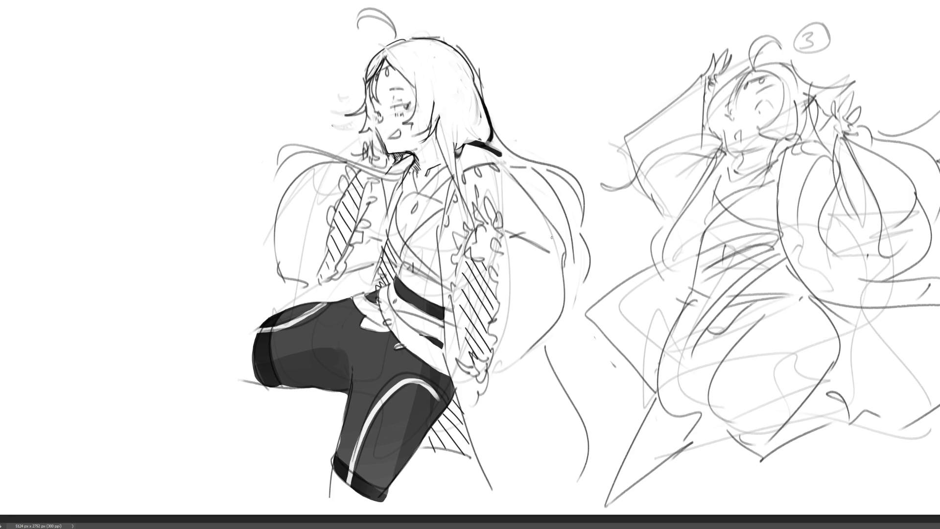
mouse_move(482, 222)
left_mouse_down()
mouse_move(472, 241)
mouse_move(487, 255)
left_mouse_up()
mouse_move(480, 210)
left_mouse_down()
mouse_move(495, 237)
mouse_move(470, 237)
mouse_move(482, 254)
mouse_move(497, 251)
left_mouse_up()
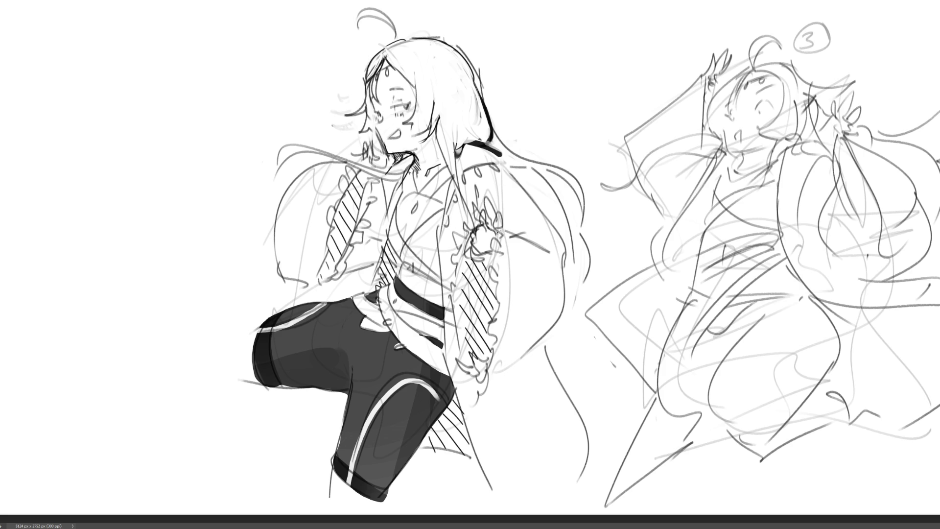